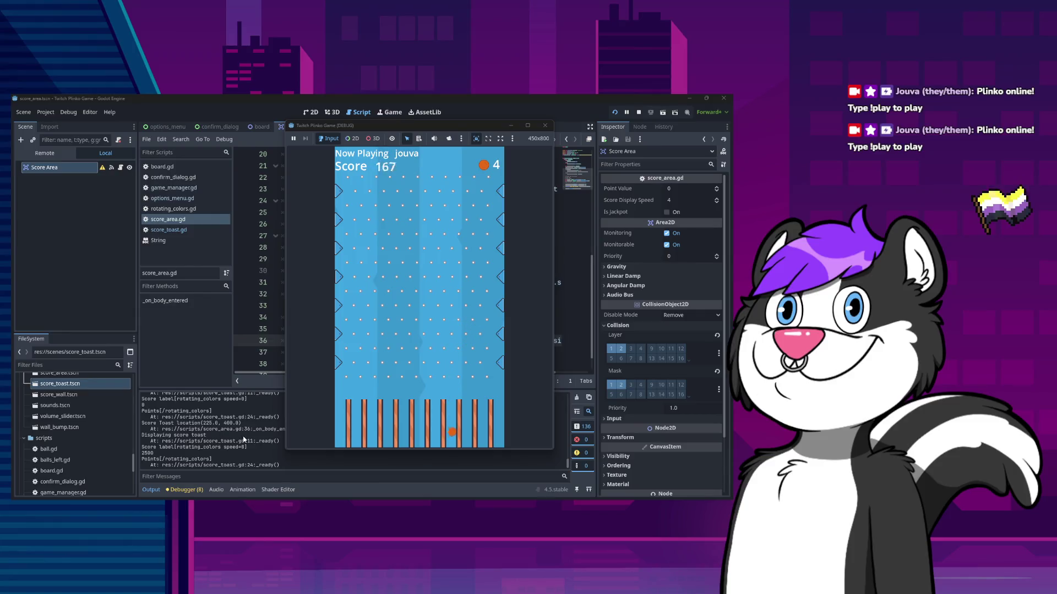
Stop the running Plinko test game and return to the 2D scene view
click(545, 126)
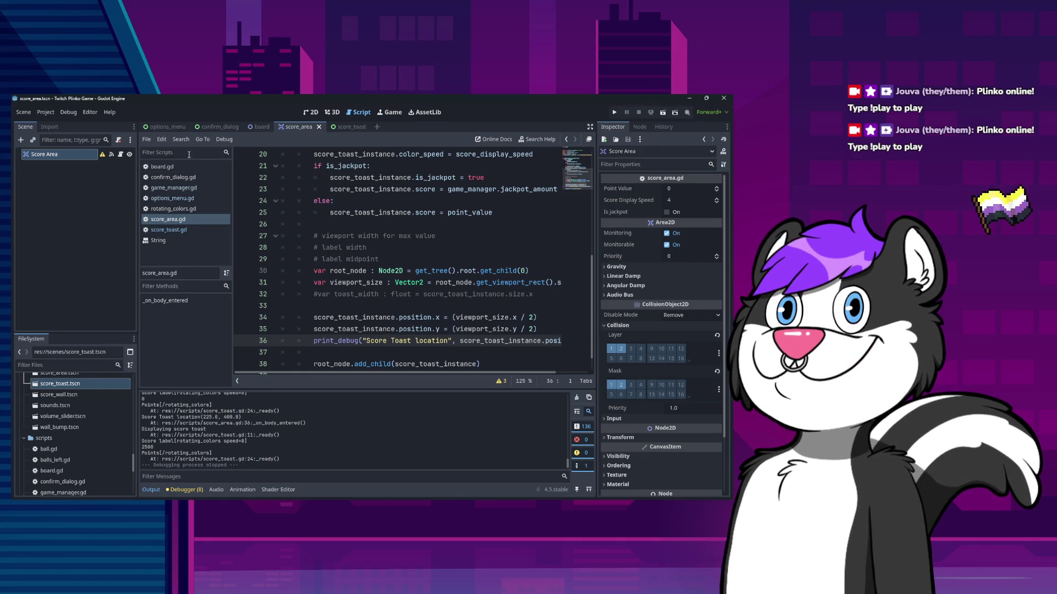
click(309, 112)
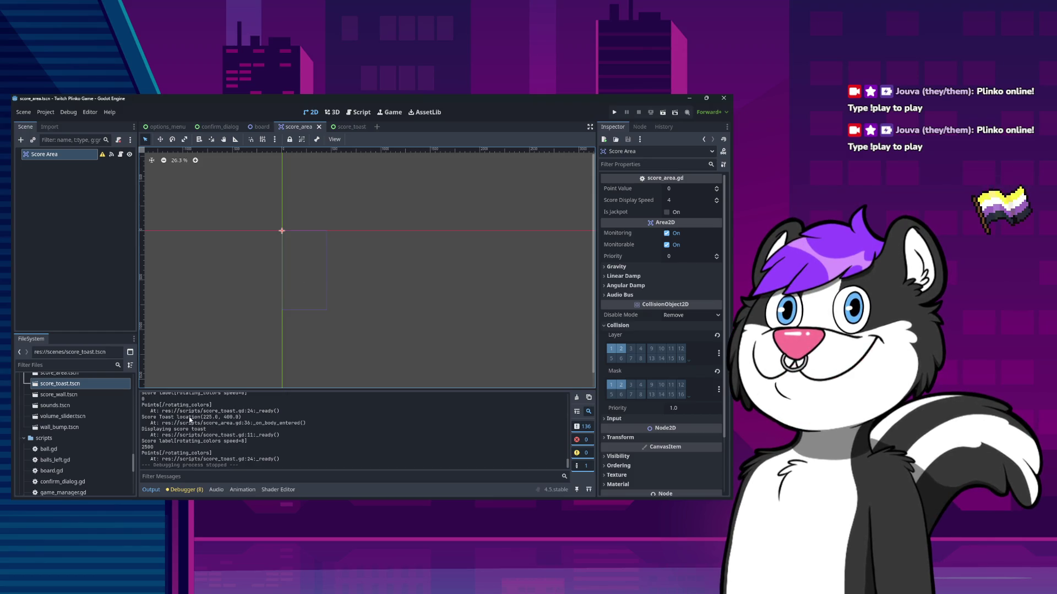
Look through the board and score_toast scenes and score_toast.gd, then go back to the score_area scene
click(260, 127)
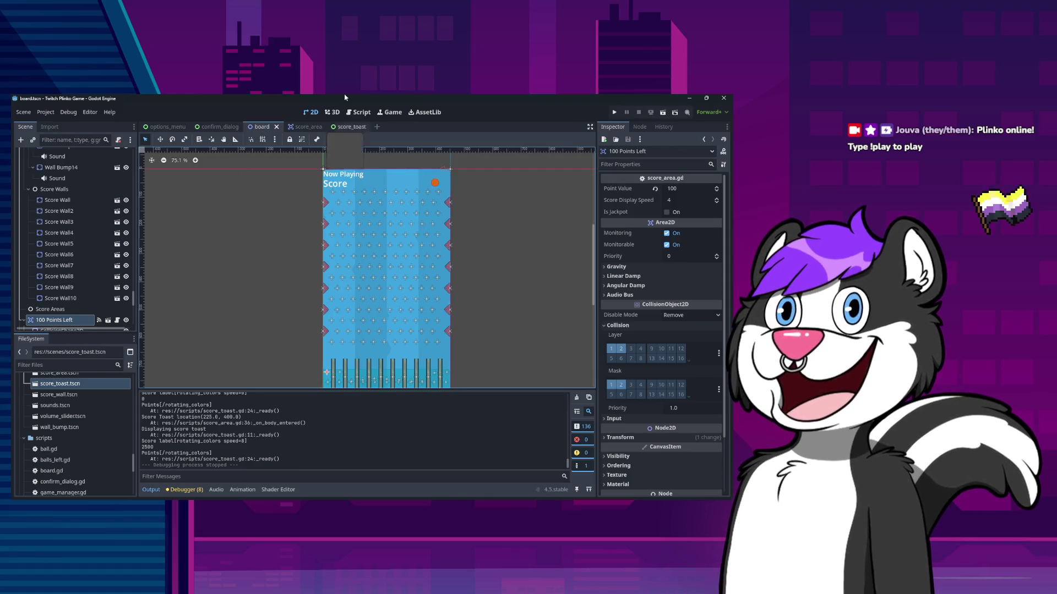
click(344, 127)
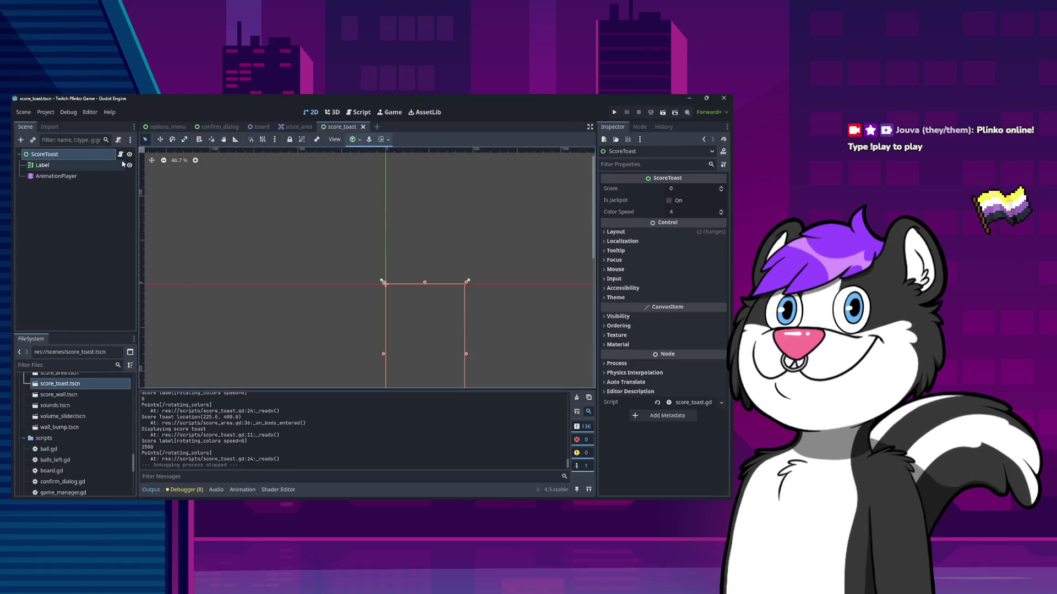
click(121, 154)
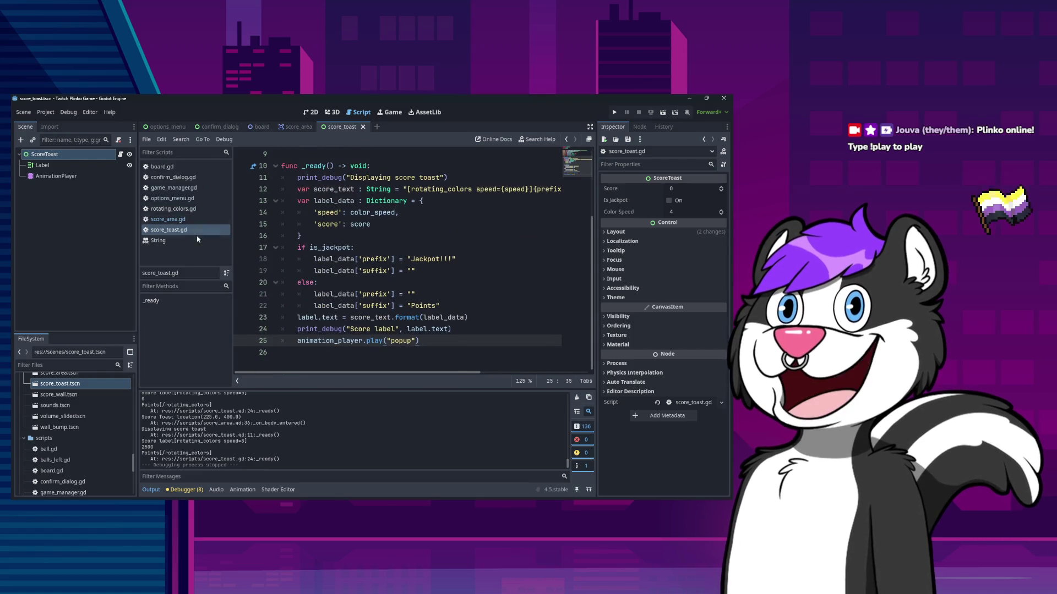
click(285, 134)
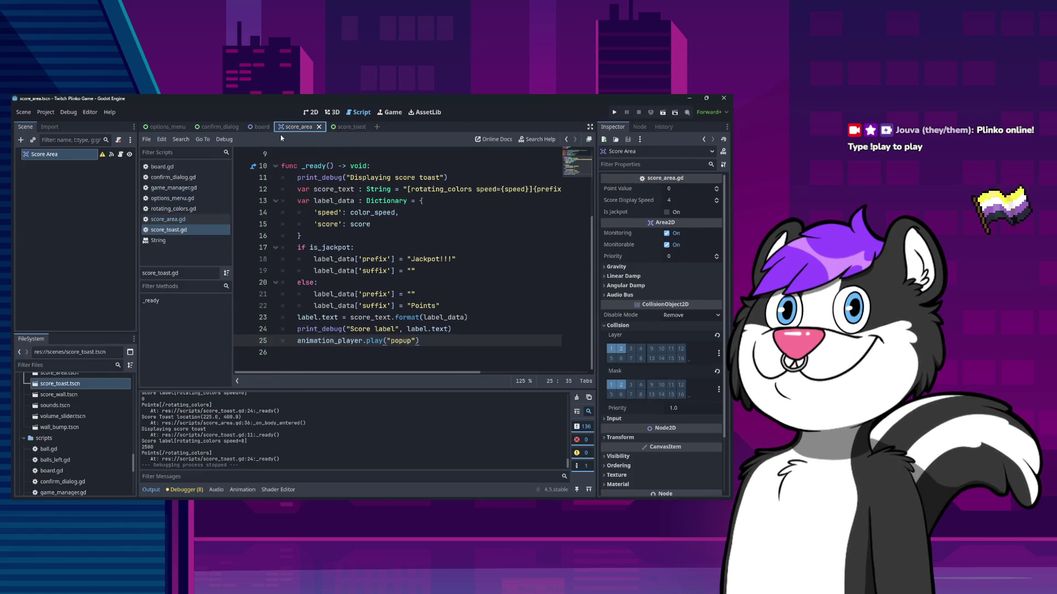
In score_area.gd, inspect get_child, root_node and viewport_size on lines 30–31 and the add_child call
click(120, 154)
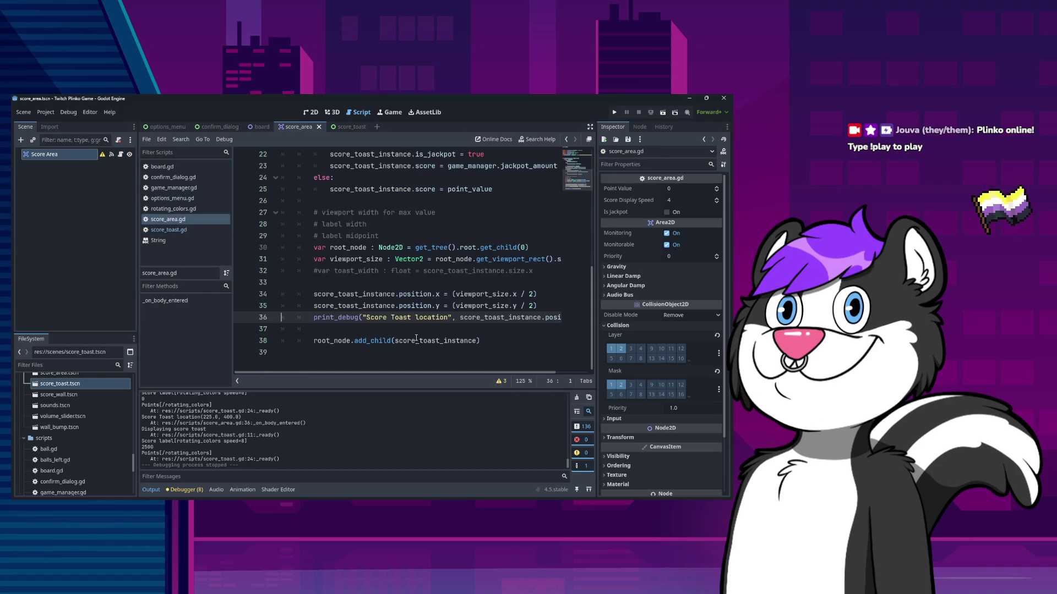
click(365, 339)
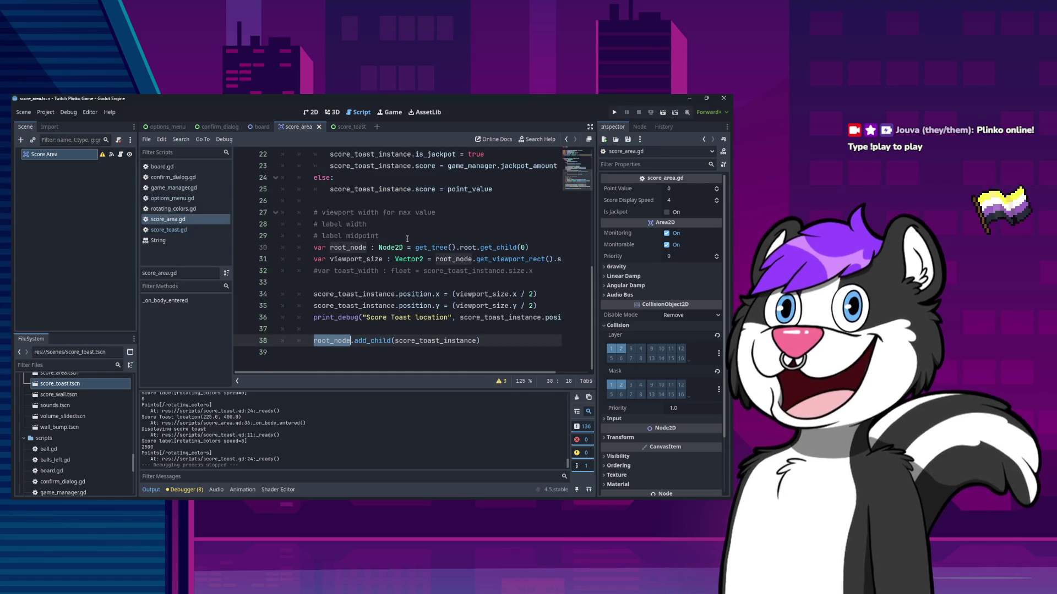
click(447, 247)
double_click(498, 247)
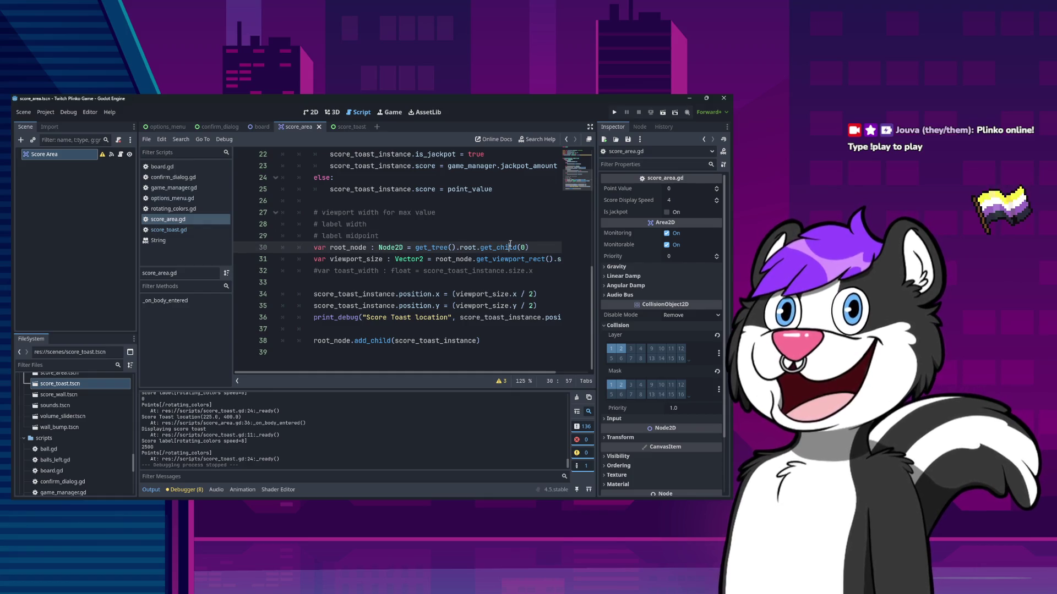
double_click(349, 248)
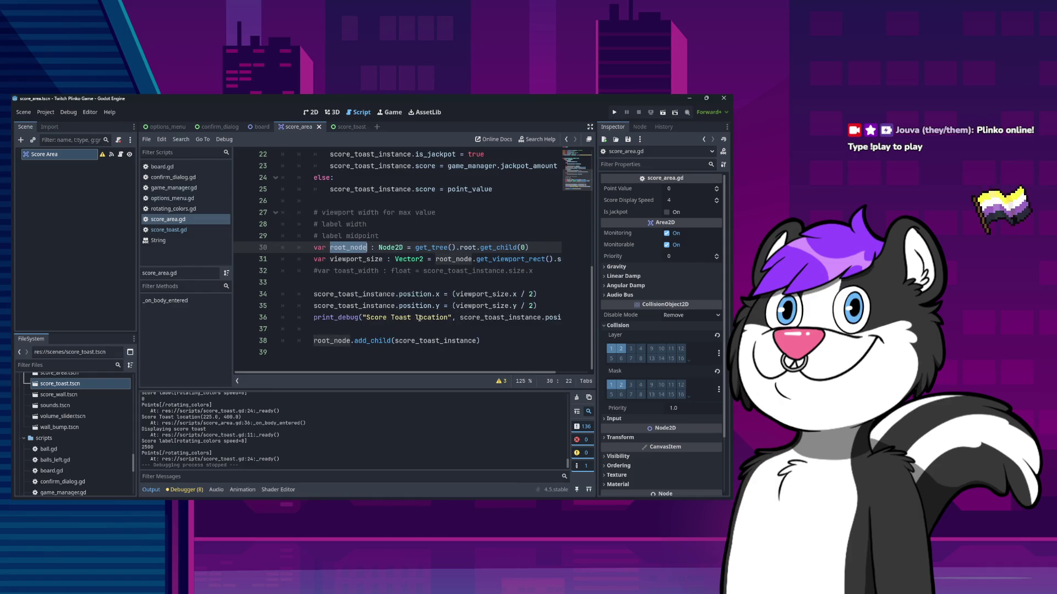
double_click(375, 262)
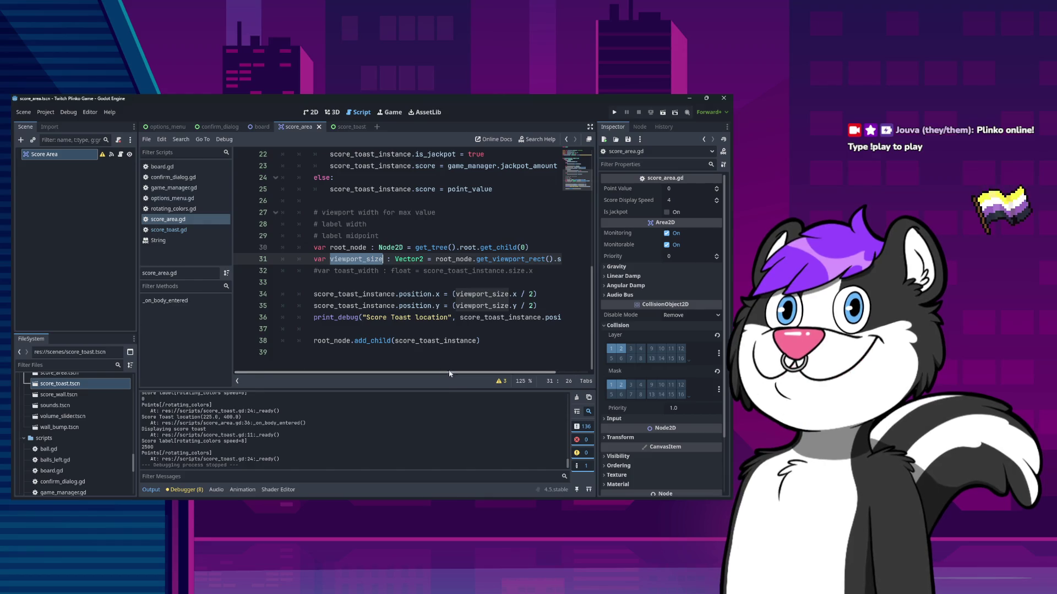
mouse_move(523, 373)
mouse_down()
mouse_move(554, 374)
mouse_move(480, 373)
mouse_up()
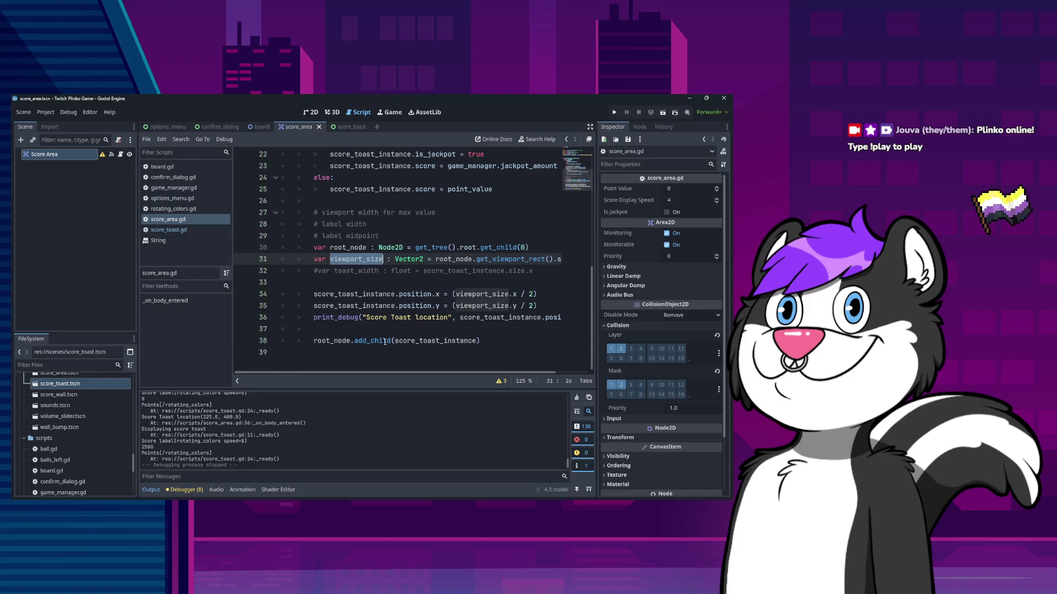
scroll(385, 341, up, 5)
scroll(391, 338, down, 3)
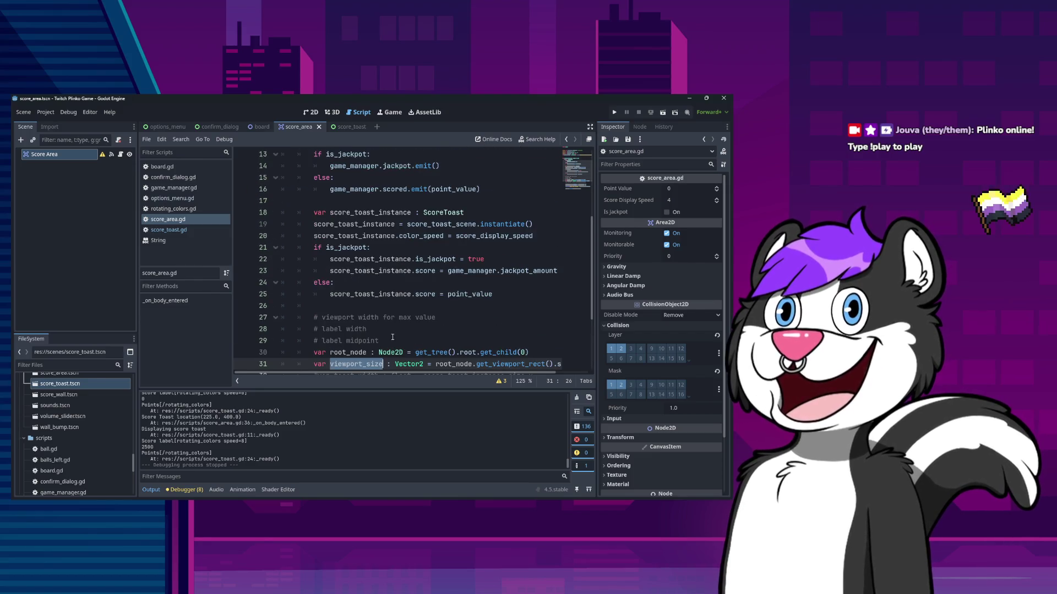
Inspect score_toast_instance, score_toast_scene, color_speed and score_display_speed on lines 19–20 of score_area.gd
scroll(391, 320, up, 3)
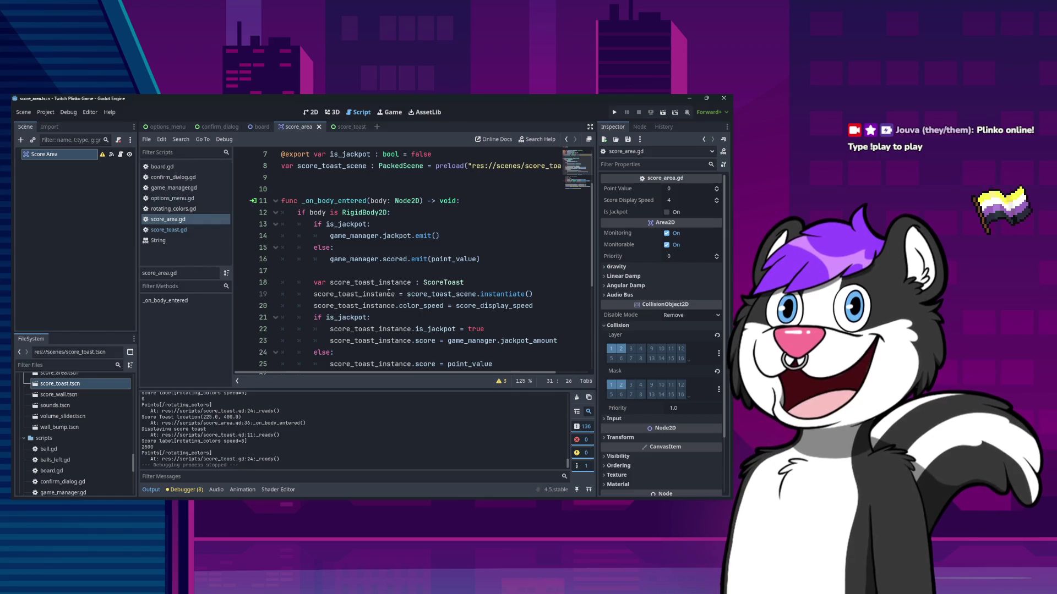
double_click(389, 294)
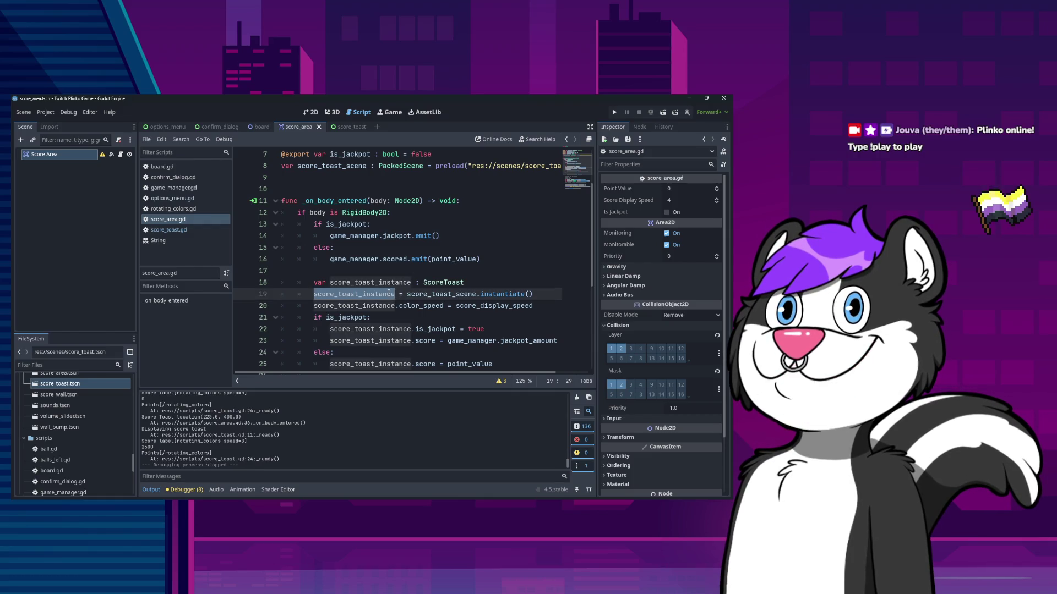
click(430, 293)
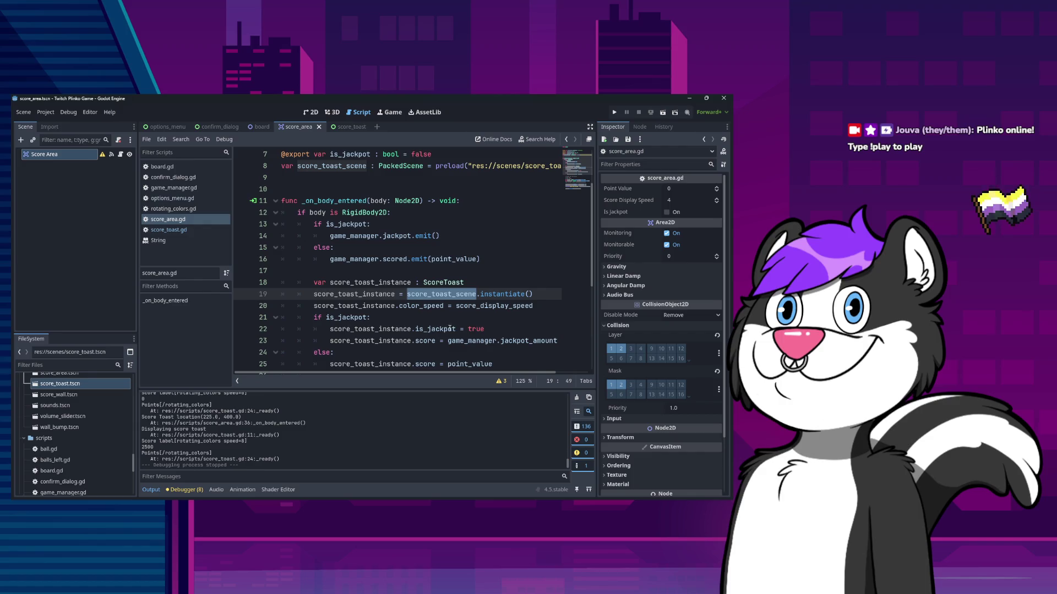
scroll(450, 329, down, 5)
scroll(438, 338, up, 4)
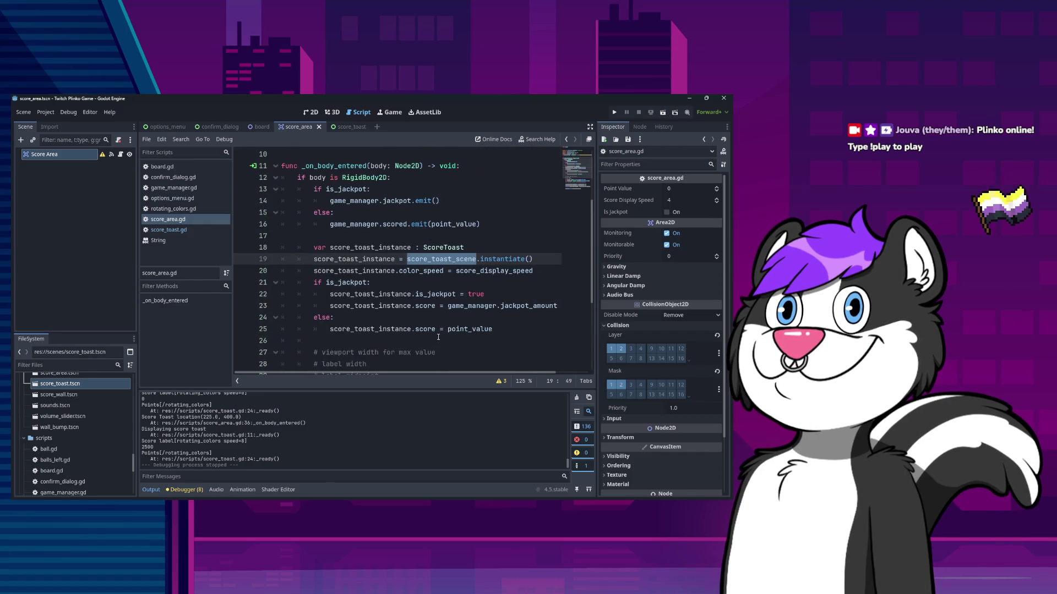
click(379, 271)
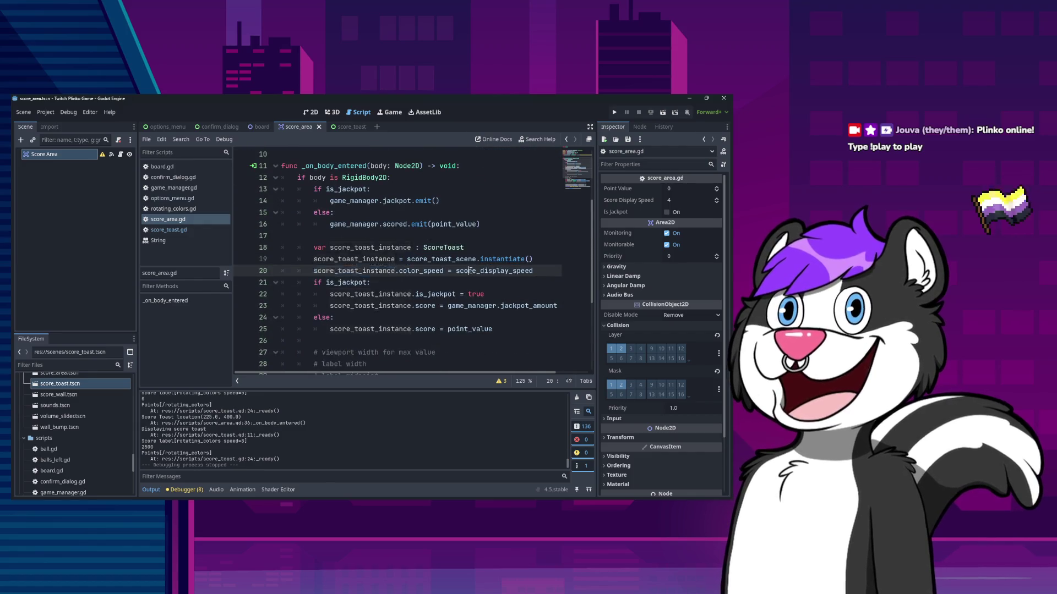
double_click(411, 272)
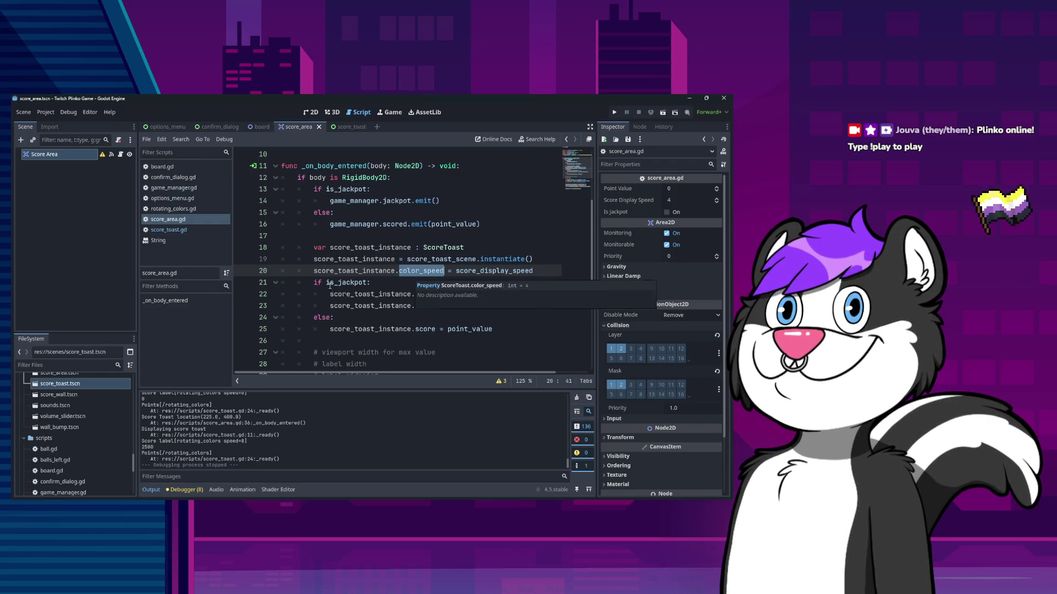
double_click(471, 272)
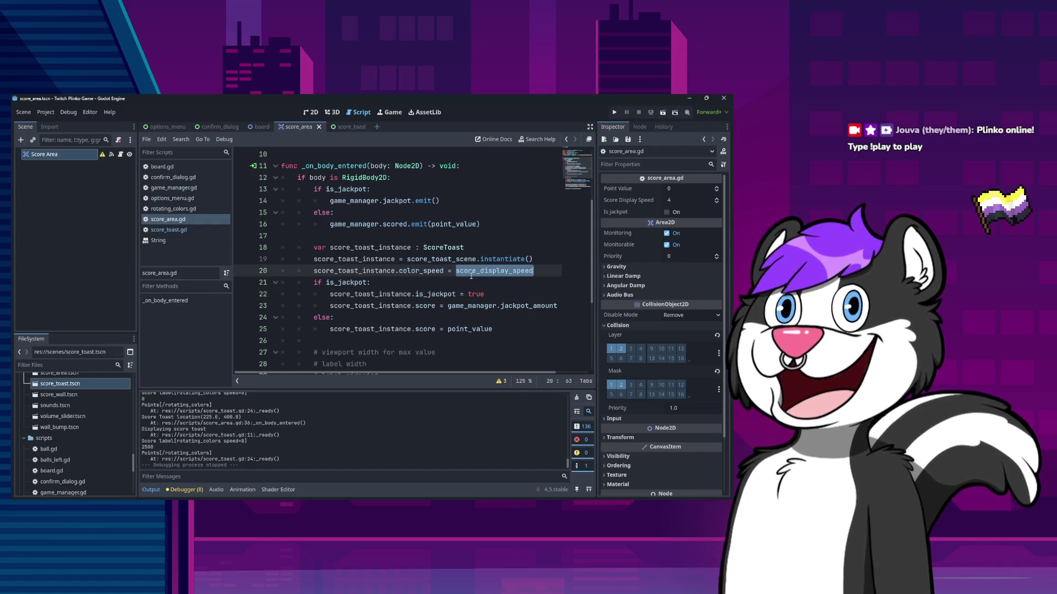
scroll(368, 258, down, 2)
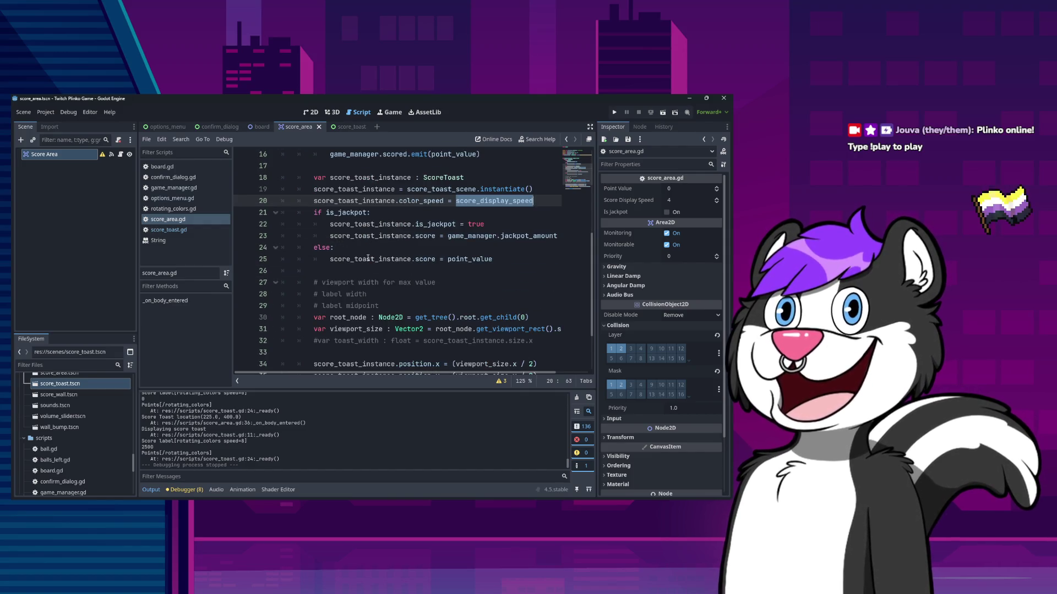
Follow score_display_speed and the preload path into the score_toast scene and check its is_jackpot declaration
click(423, 224)
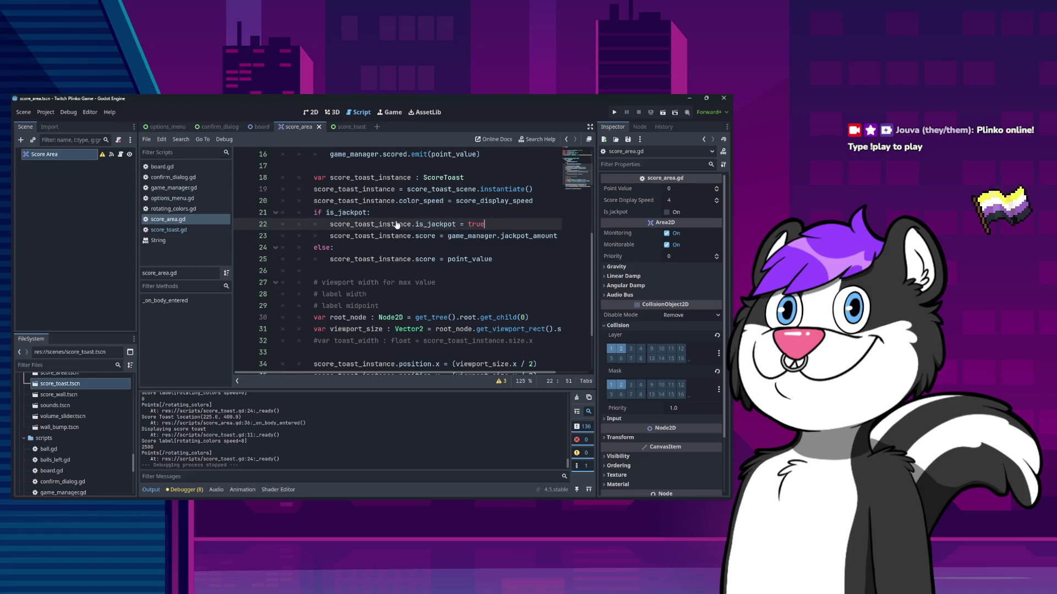
ctrl+click(457, 202)
ctrl+click(455, 236)
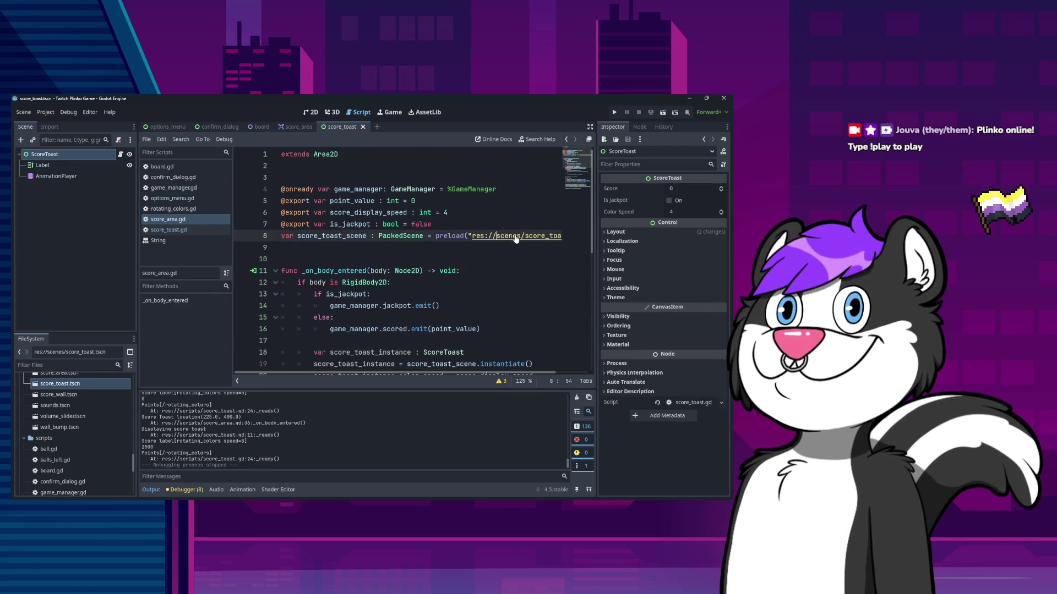
click(120, 154)
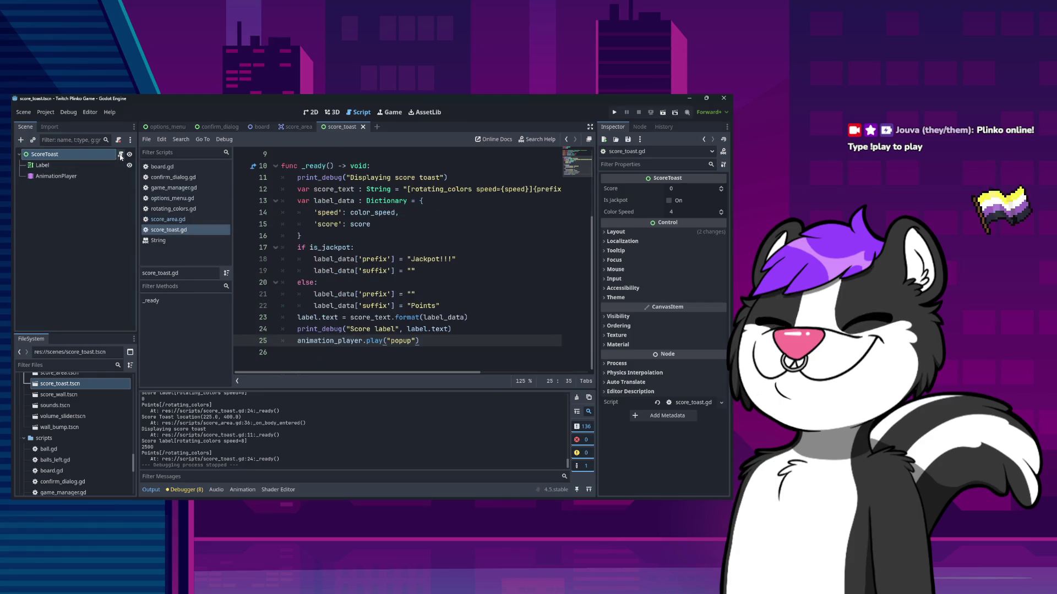
scroll(413, 290, up, 3)
double_click(351, 224)
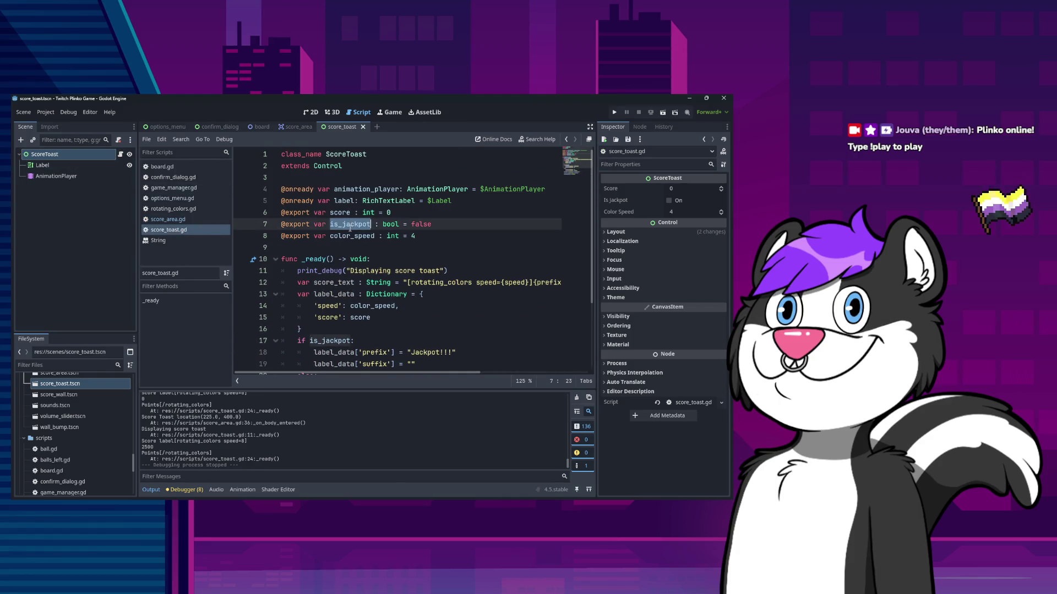
Return to score_area.gd and highlight the is_jackpot assignment on line 22
click(175, 220)
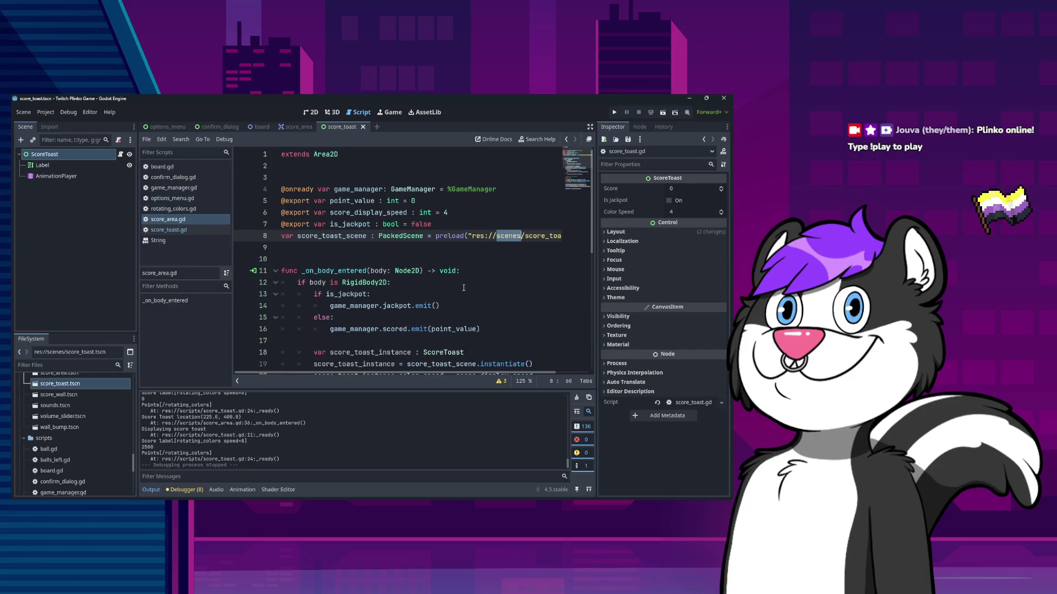
scroll(463, 288, down, 4)
double_click(429, 261)
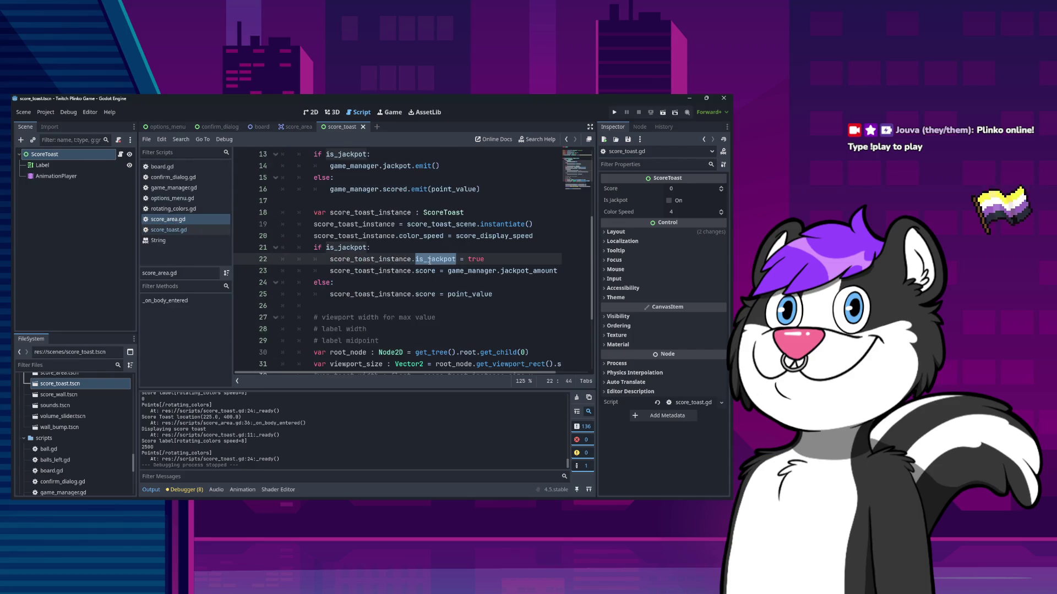
key(Right)
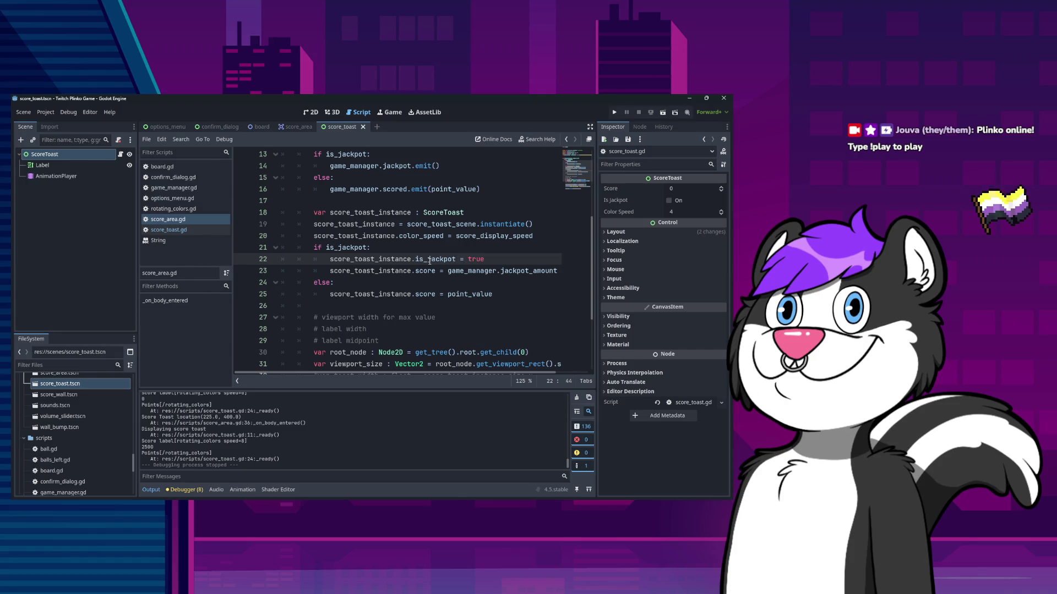
Comment out the is_jackpot assignment on line 22 of score_area.gd
text(#)
scroll(440, 308, down, 3)
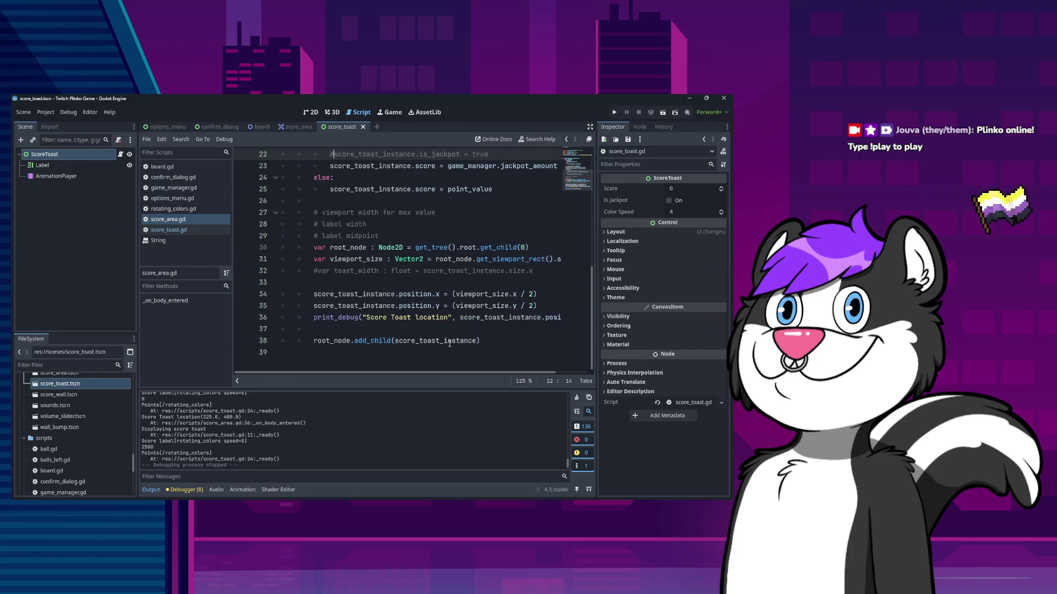
scroll(470, 318, up, 4)
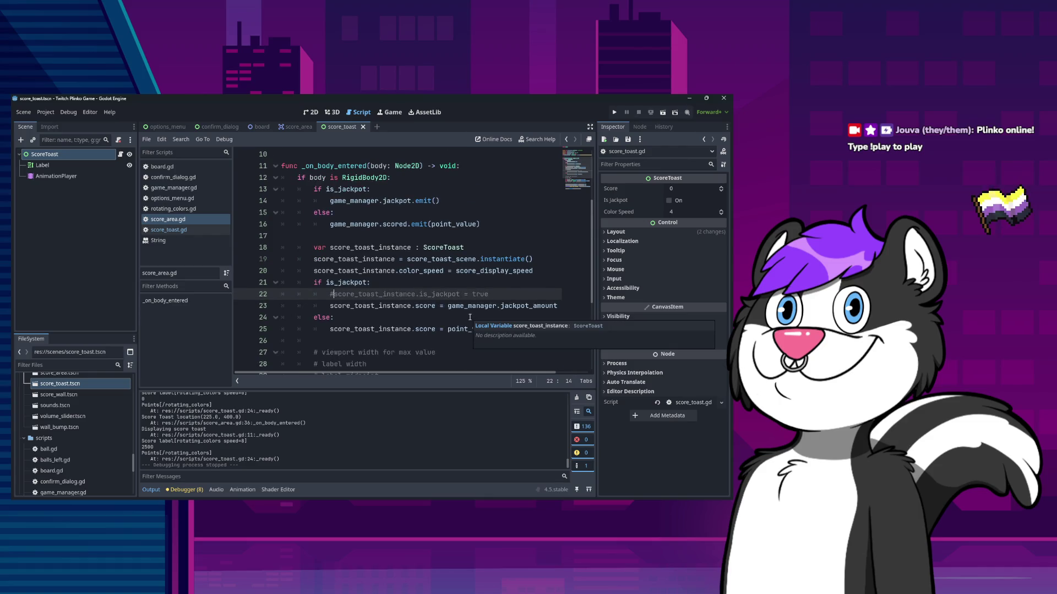
scroll(469, 317, down, 1)
click(497, 295)
scroll(497, 304, down, 3)
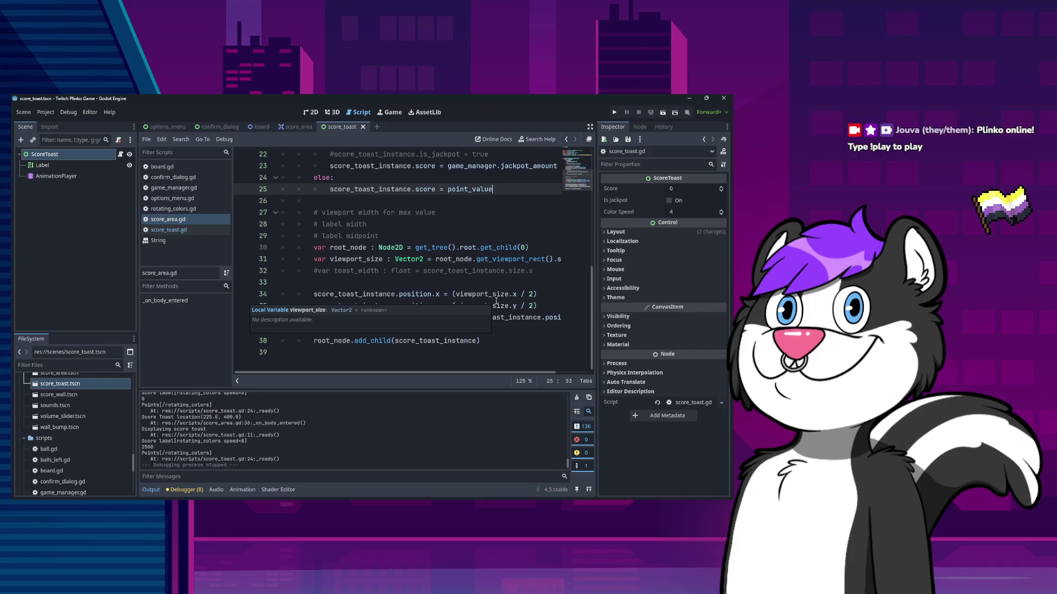
scroll(468, 260, up, 7)
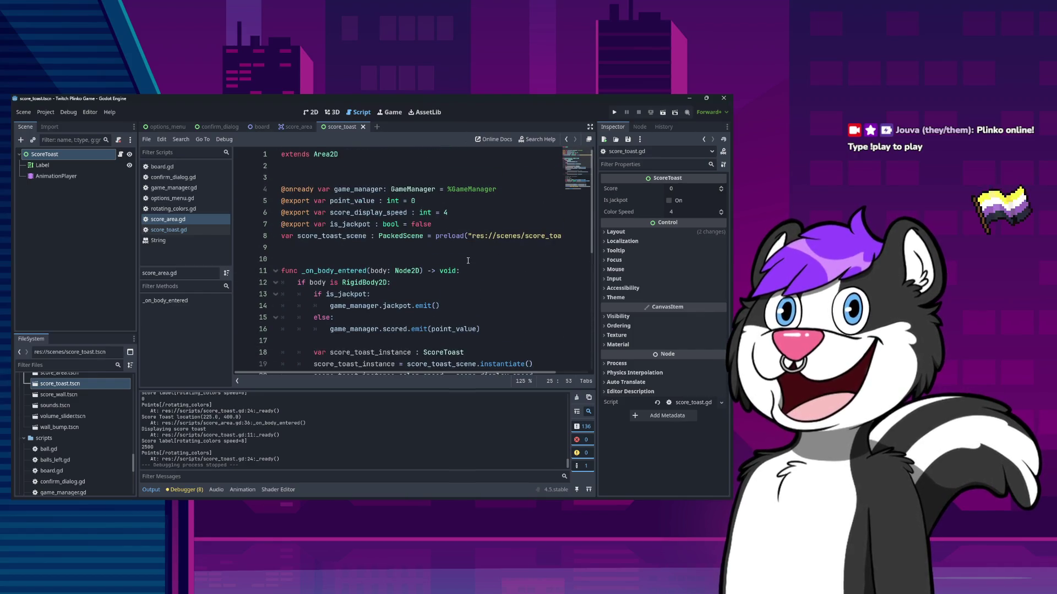
Switch to score_toast.gd to view its jackpot label prefix logic
click(468, 260)
key(Up)
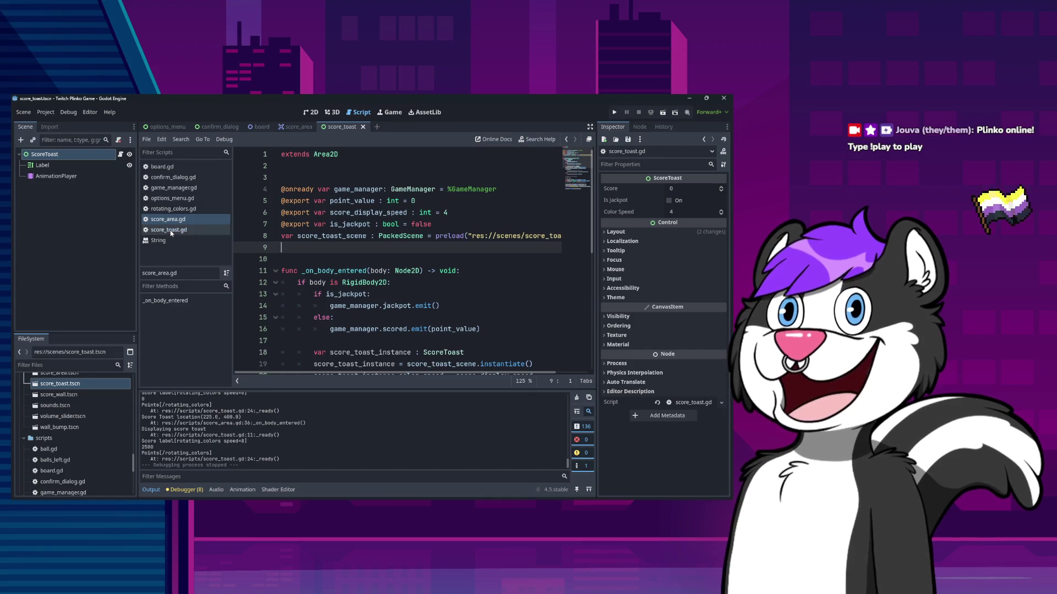
click(170, 231)
scroll(386, 331, down, 3)
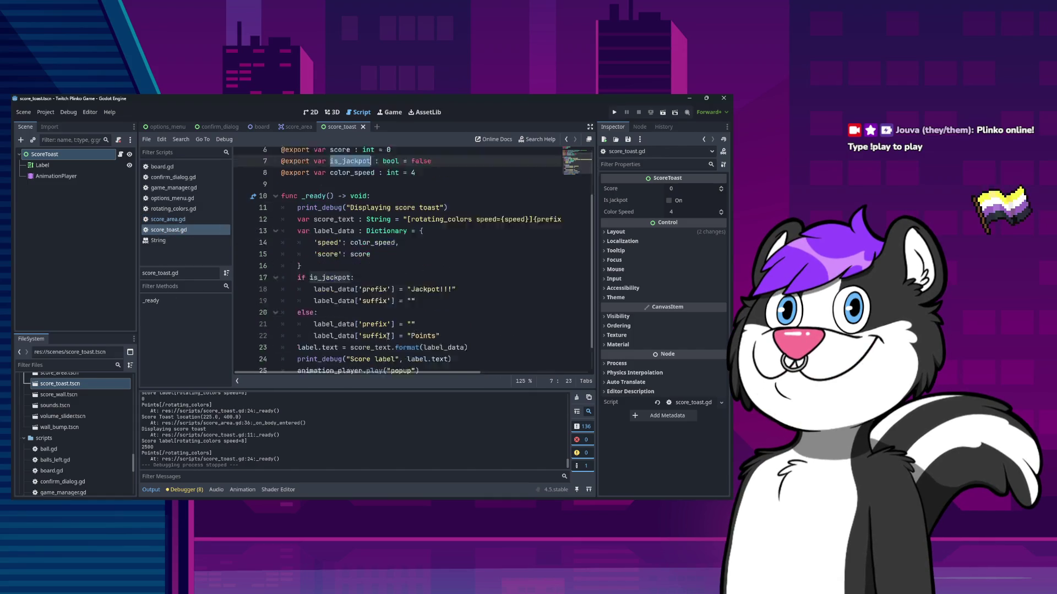
Review the label-building lines 24–25 of score_toast.gd and switch to the score_area scene
click(426, 341)
click(457, 328)
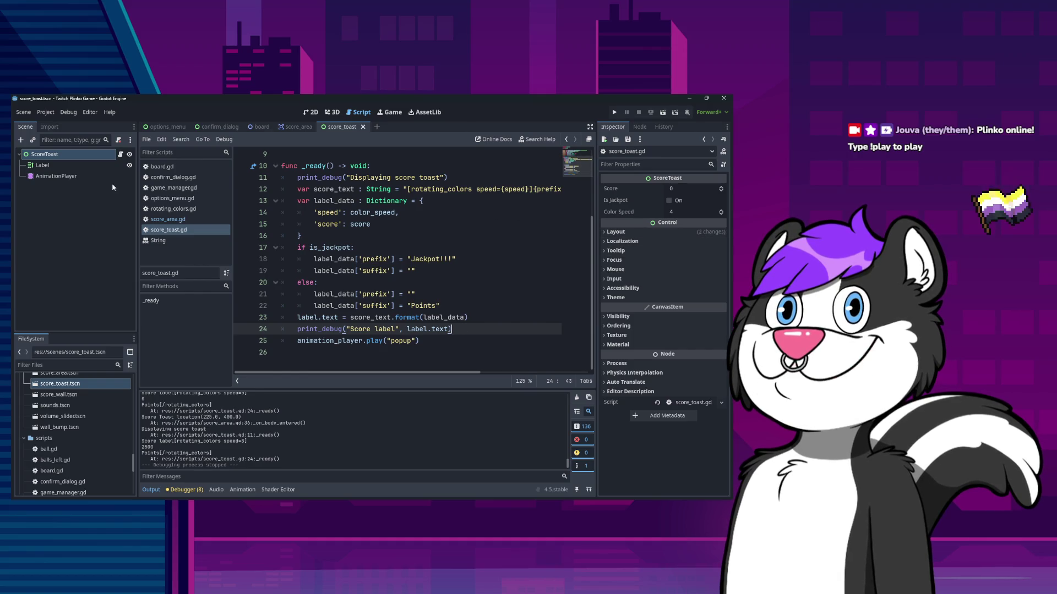
click(291, 127)
Inspect the colours list in rotating_colors.gd, then go back to score_toast.gd
click(186, 211)
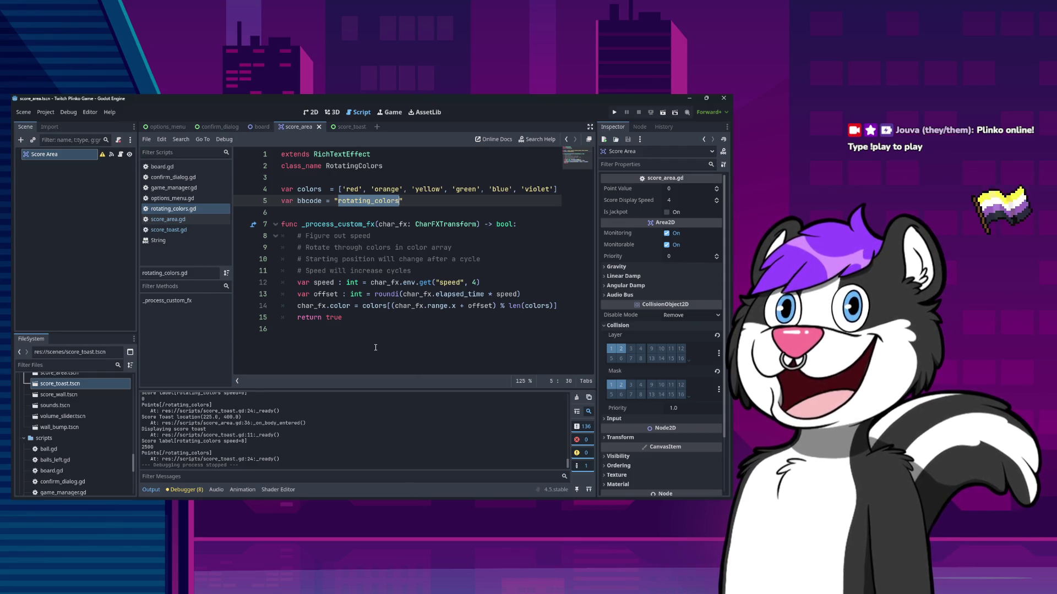
click(417, 190)
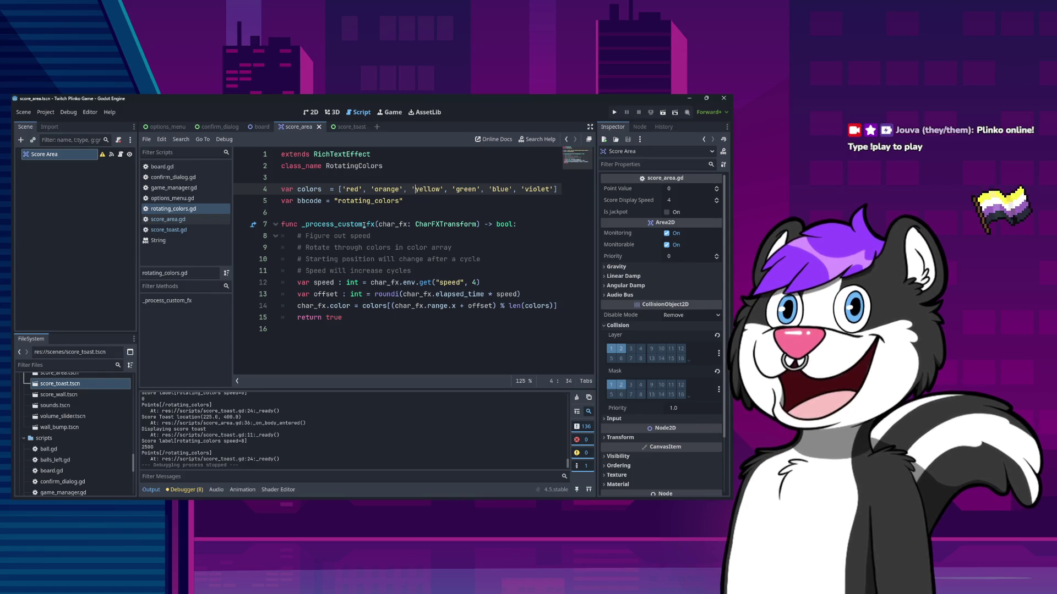
click(182, 229)
click(176, 219)
click(181, 230)
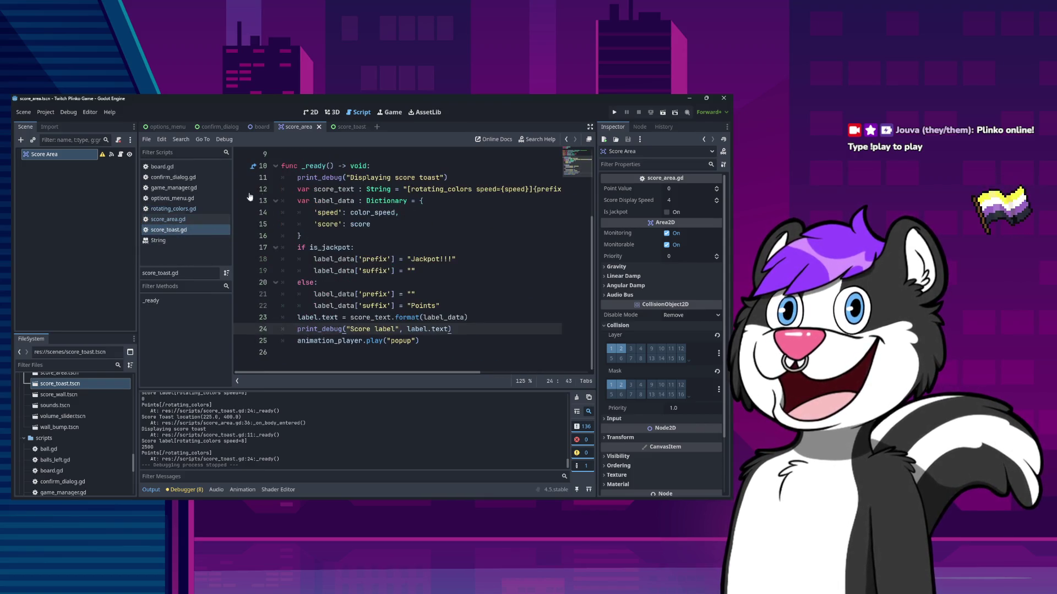
From the score_toast scene, reopen score_area.gd and step through lines 12–20
click(347, 127)
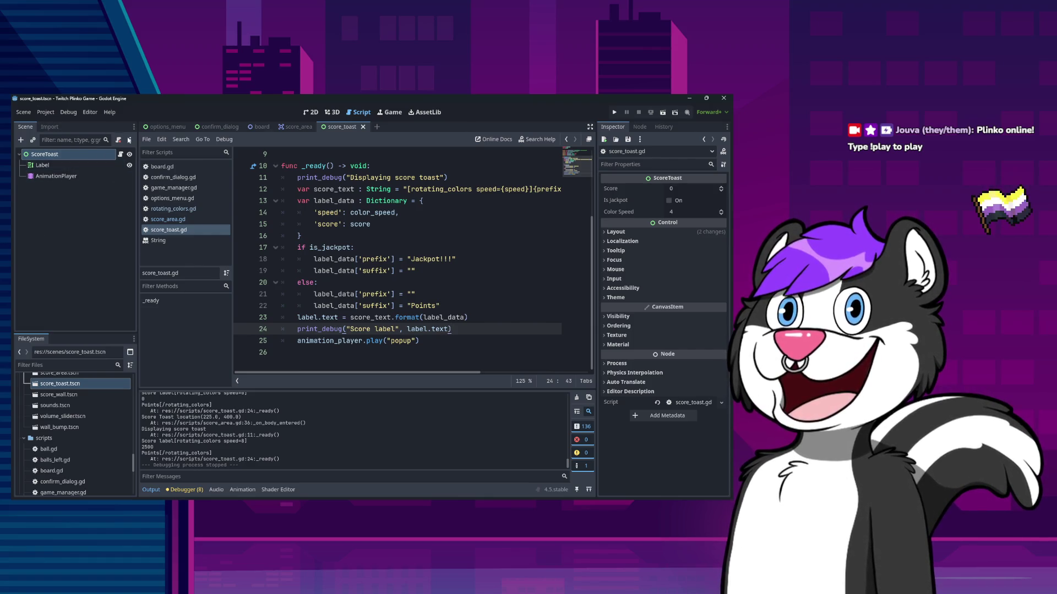
click(186, 221)
scroll(402, 330, down, 8)
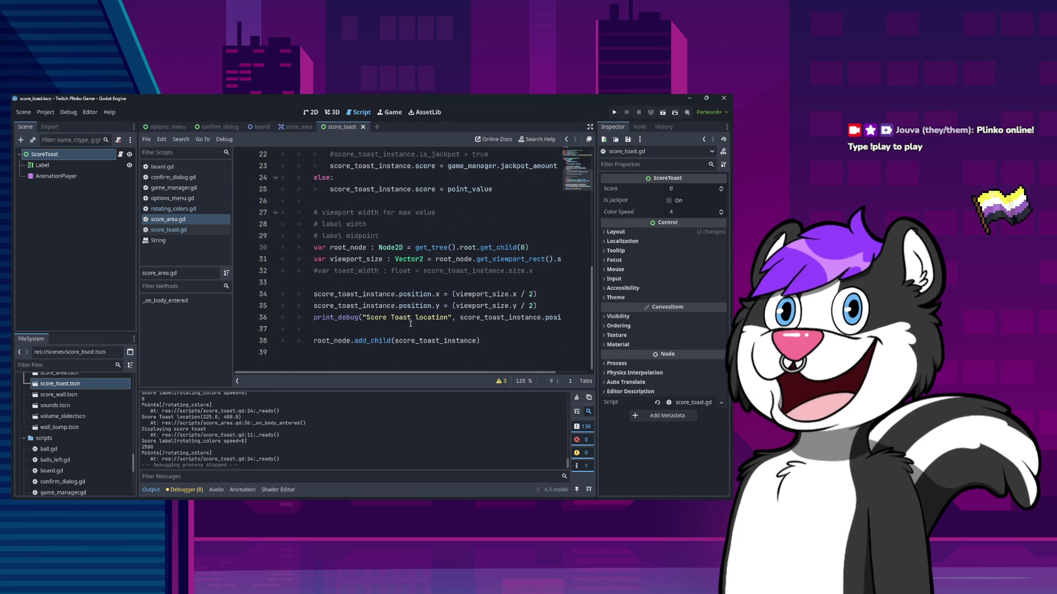
scroll(402, 330, up, 8)
scroll(402, 330, down, 7)
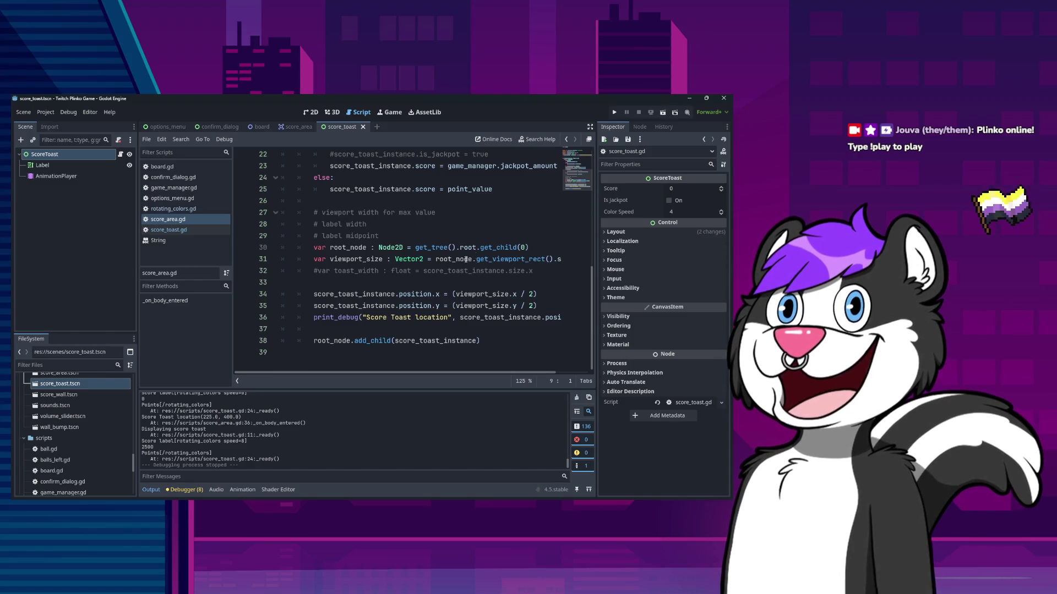
scroll(466, 259, up, 7)
click(410, 284)
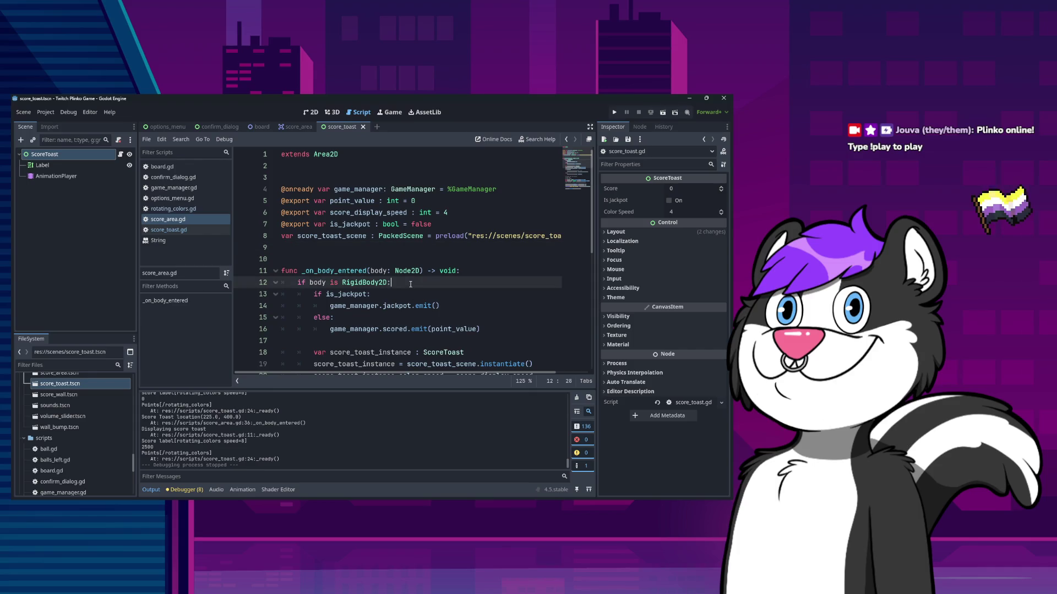
scroll(404, 288, down, 2)
click(468, 234)
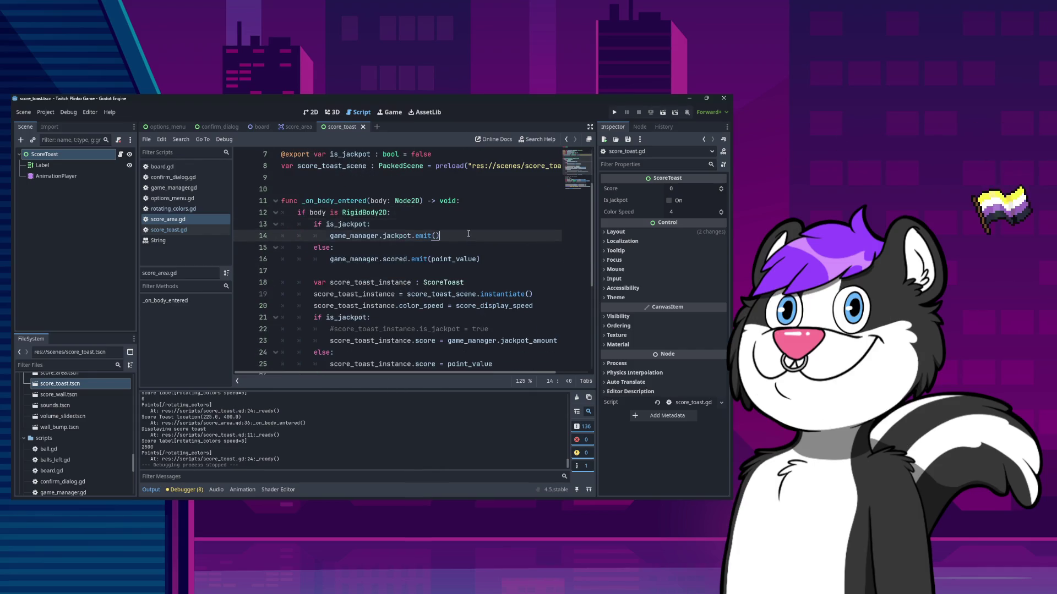
click(493, 265)
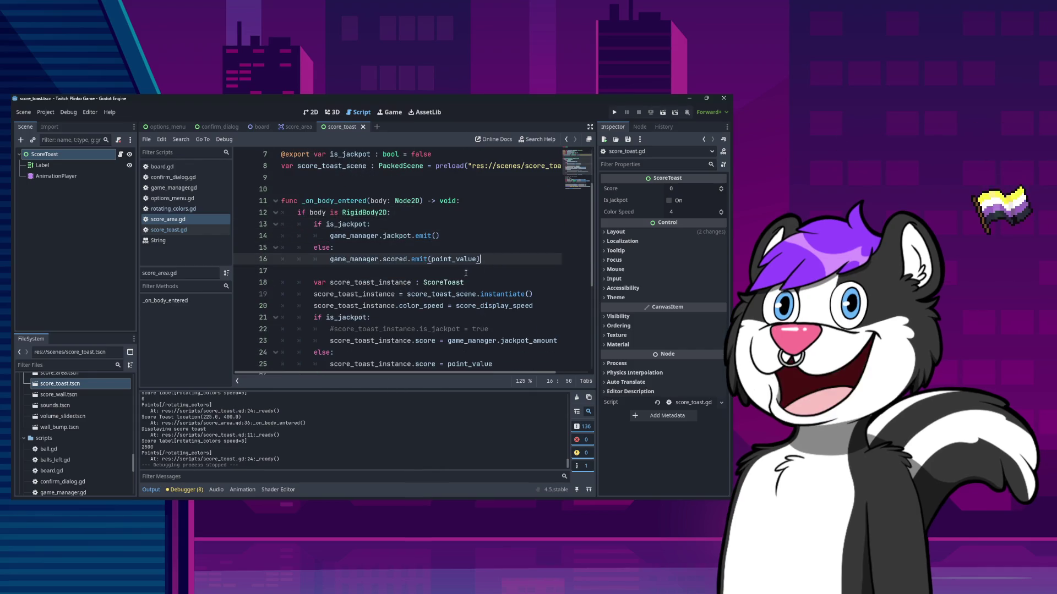
click(550, 304)
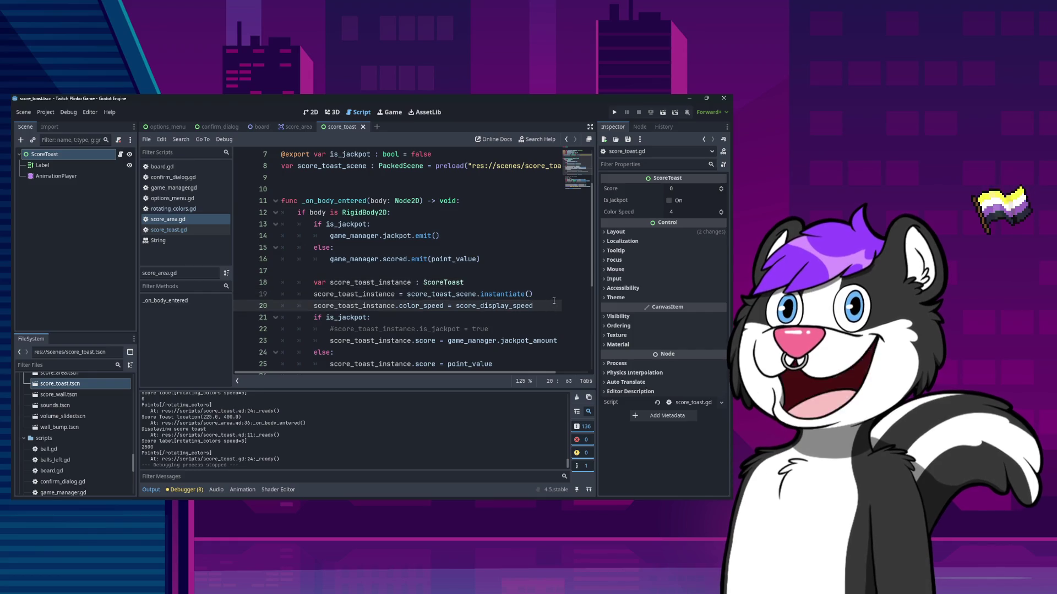
Re-examine score_toast_scene, its preload path, color_speed, score_display_speed and the is_jackpot line 22
double_click(466, 294)
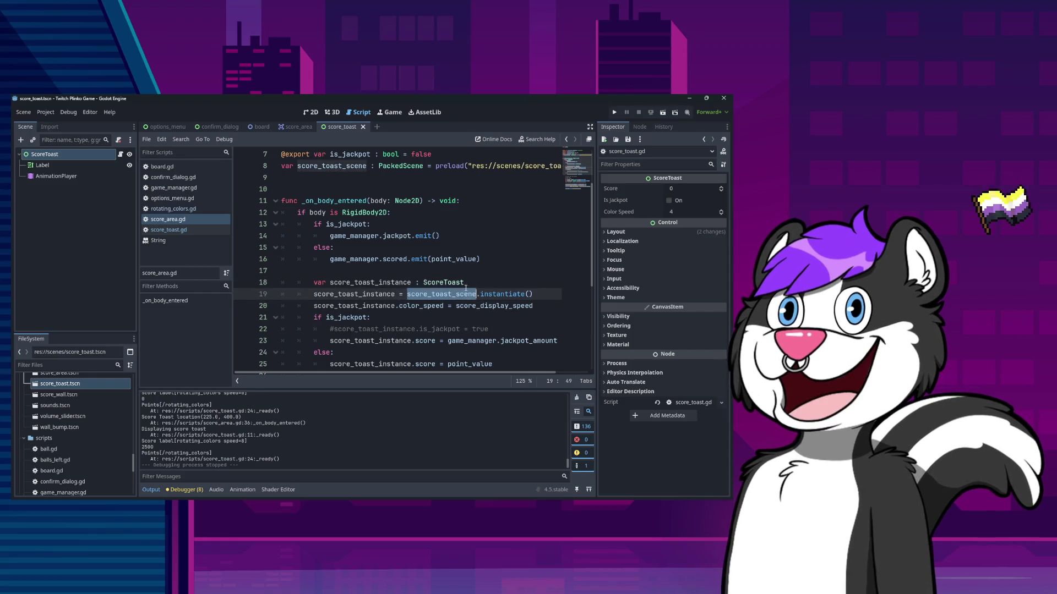
scroll(516, 168, right, 2)
double_click(515, 169)
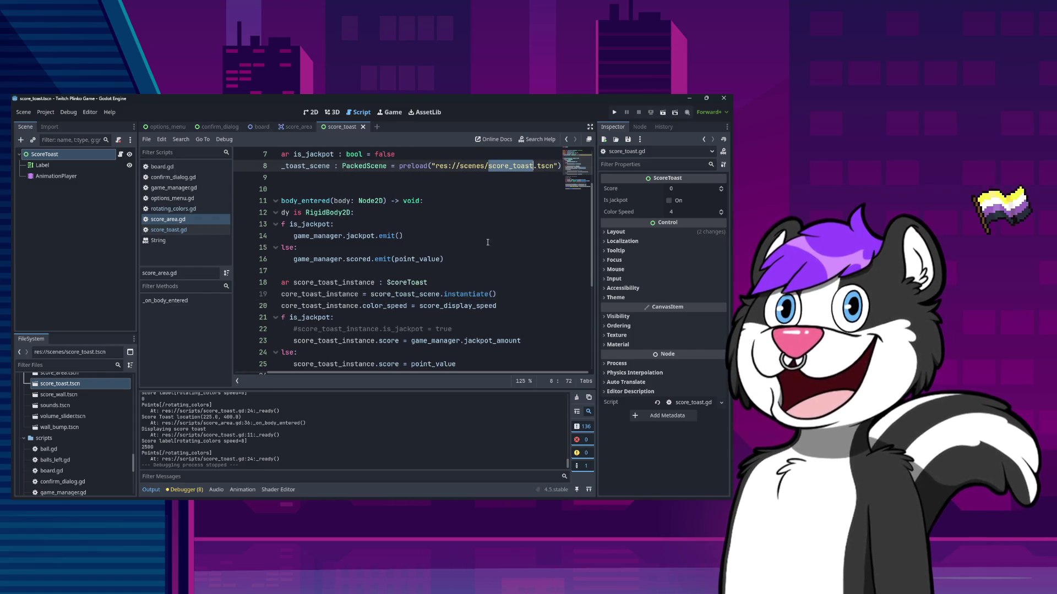
scroll(378, 300, left, 2)
click(378, 301)
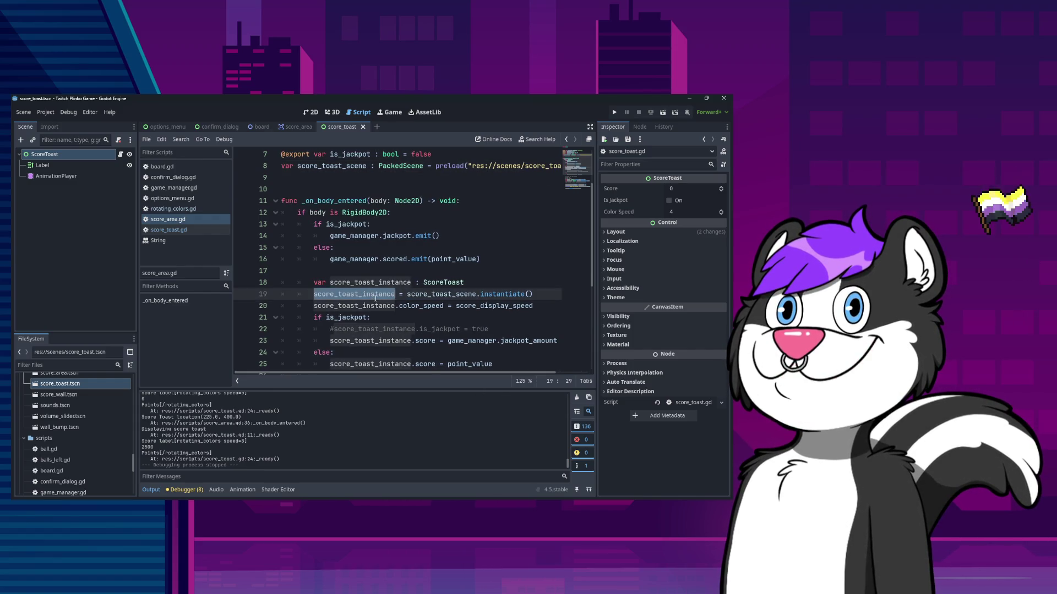
double_click(407, 303)
click(501, 306)
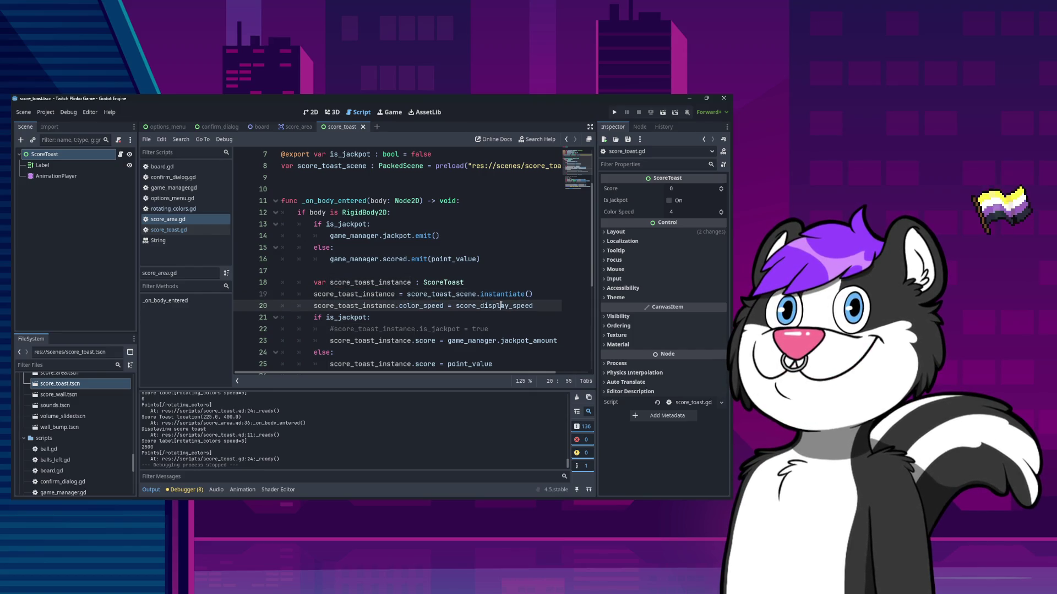
scroll(450, 334, down, 5)
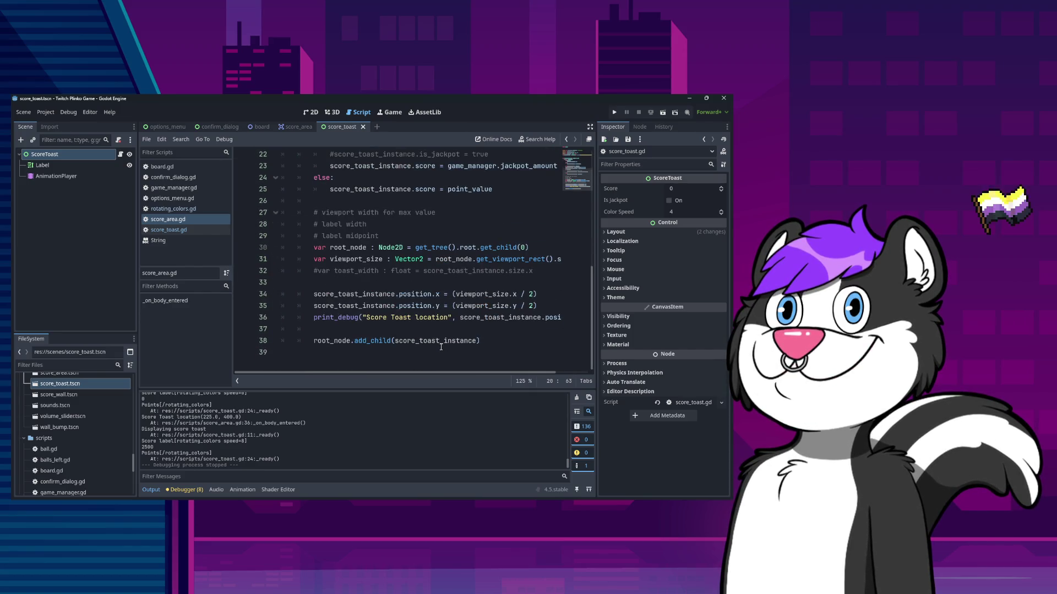
scroll(441, 347, up, 4)
double_click(434, 270)
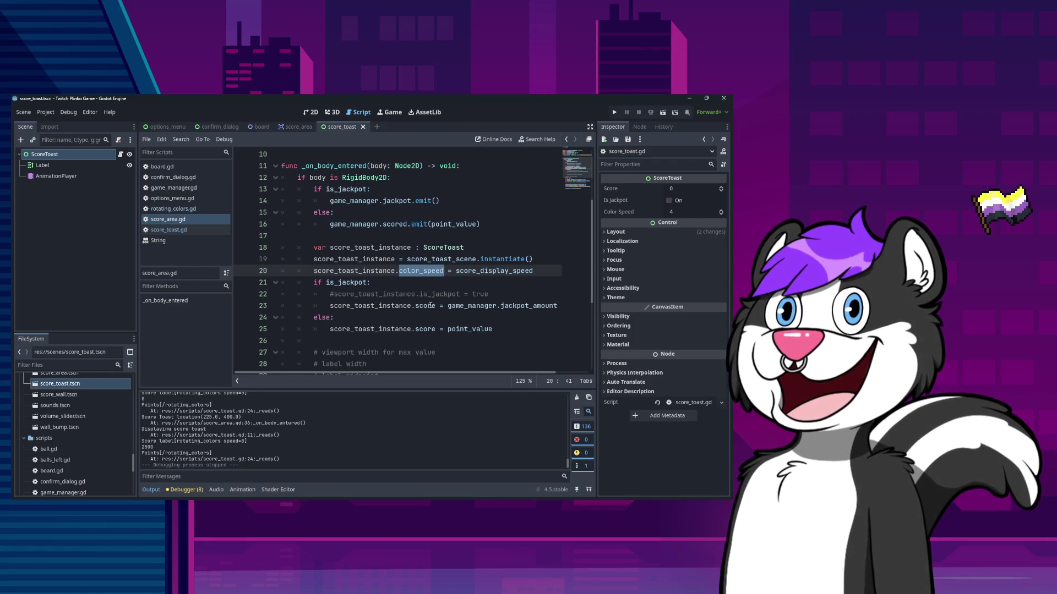
click(449, 294)
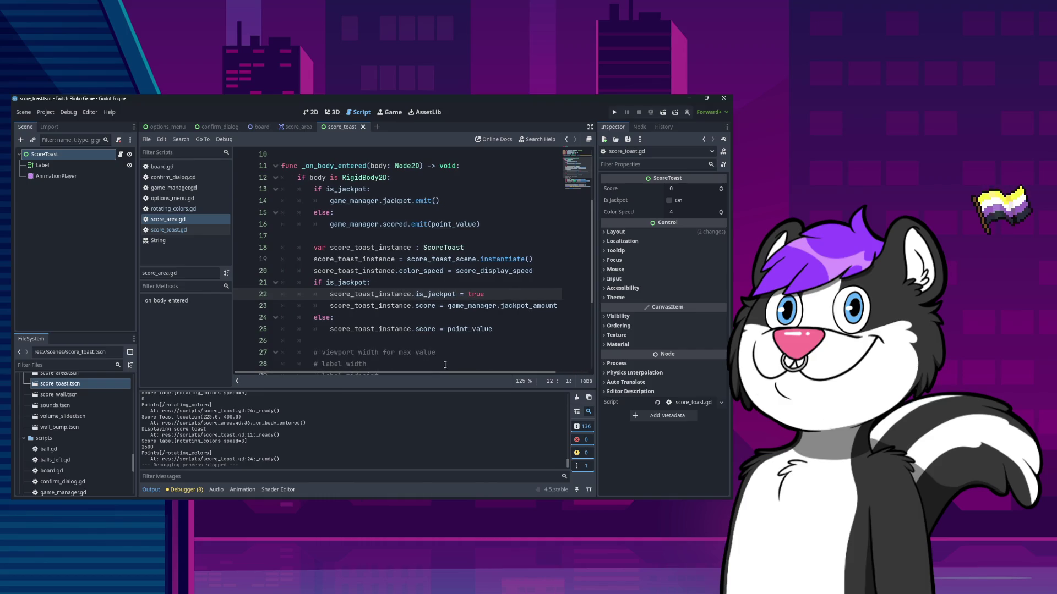
Review the viewport-size positioning lines 31–34, save score_area.gd and return to score_toast.gd
scroll(414, 242, down, 4)
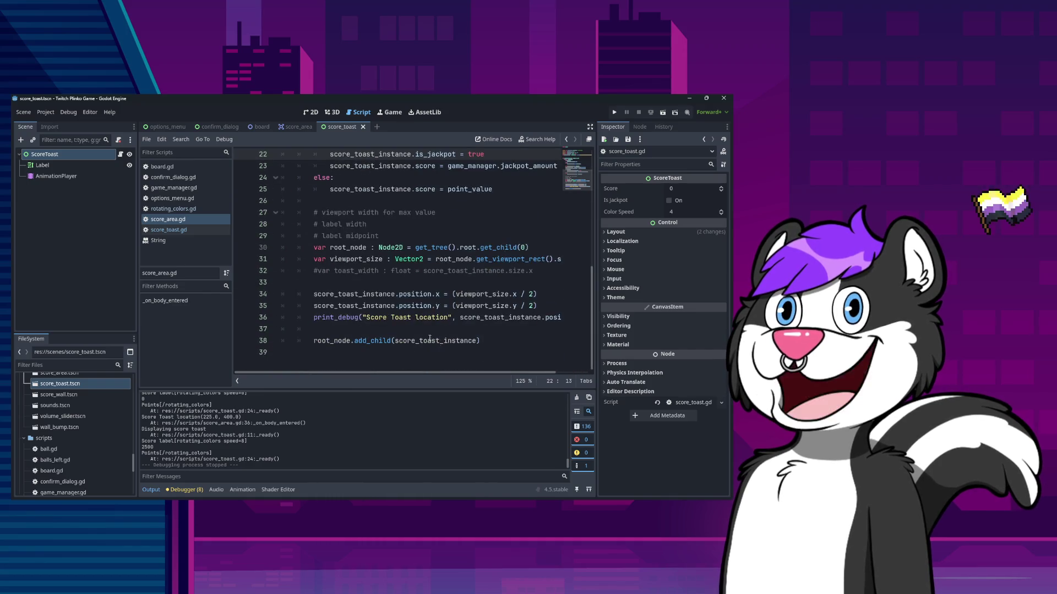
click(415, 245)
click(537, 260)
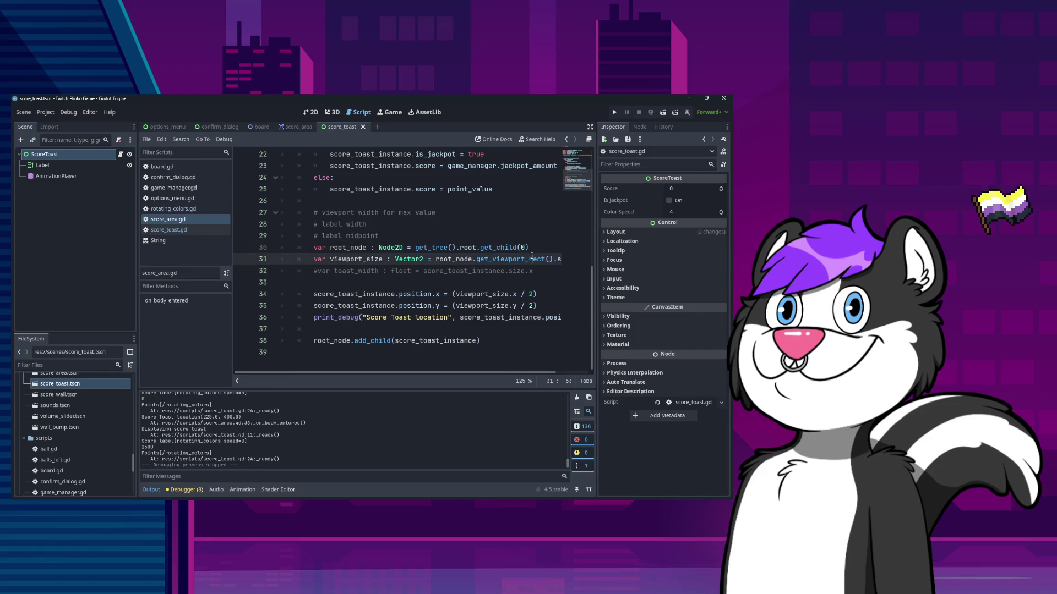
click(546, 268)
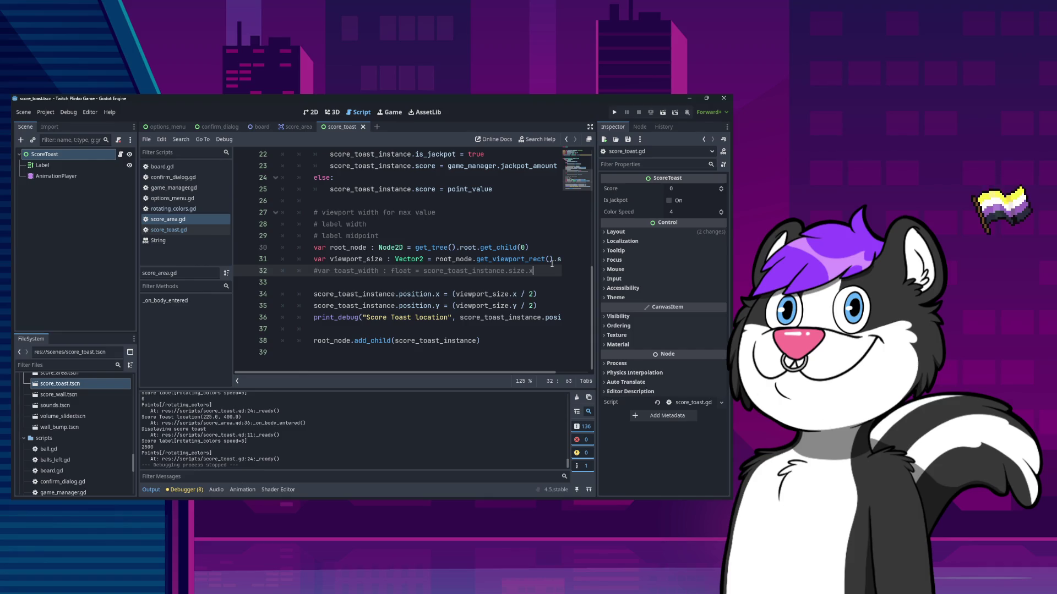
key(Down)
key(Down)
key(Right)
key(Right)
key(Right)
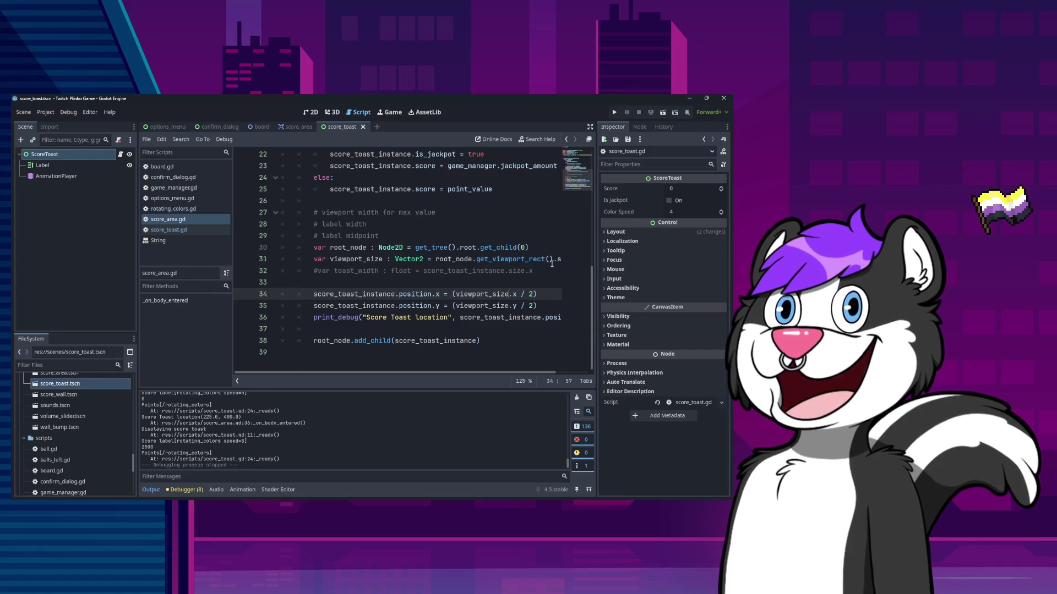
key(Right)
key(Right)
key(Right)
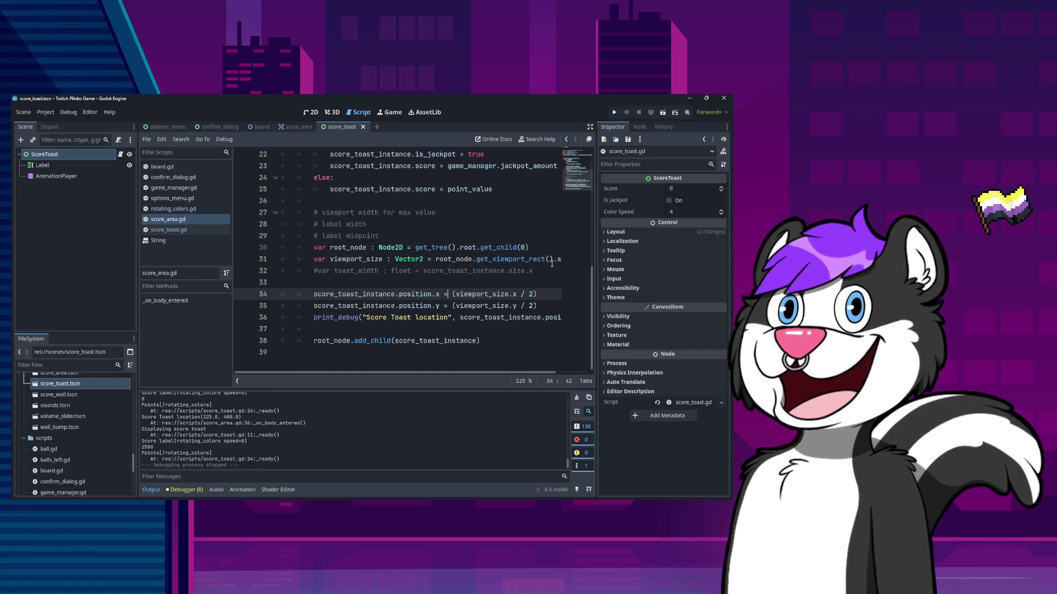
key(ctrl+s)
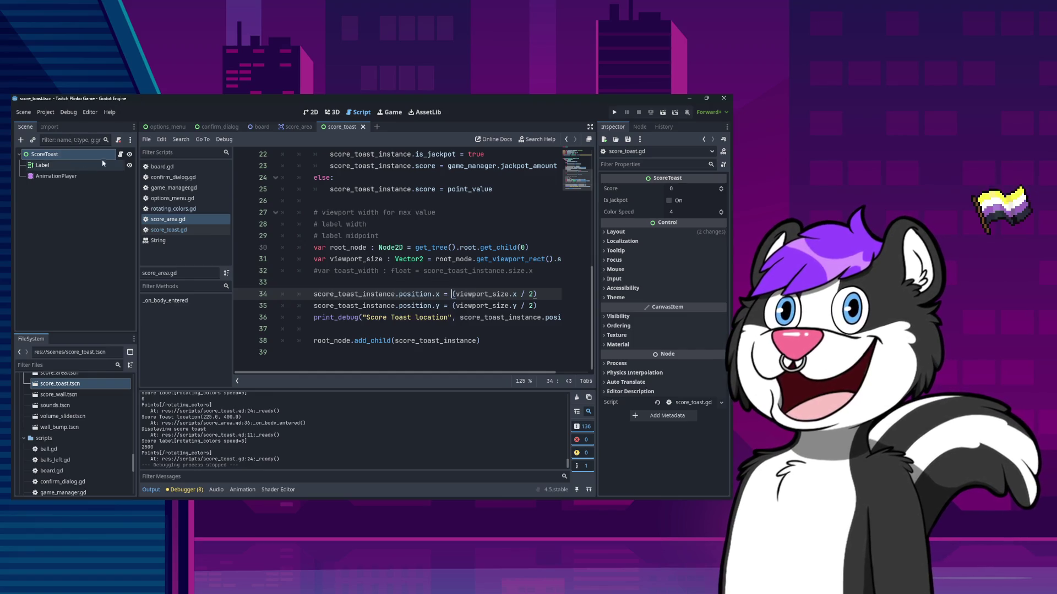
click(168, 229)
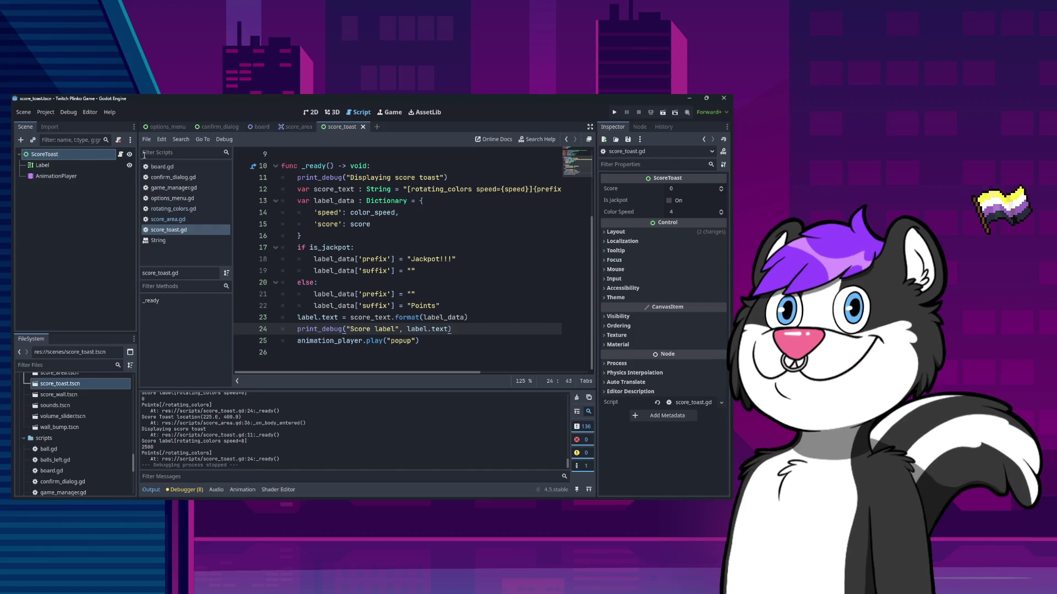
Show the score_toast scene in 2D, undo an accidental move of ScoreToast, and reselect it
click(310, 112)
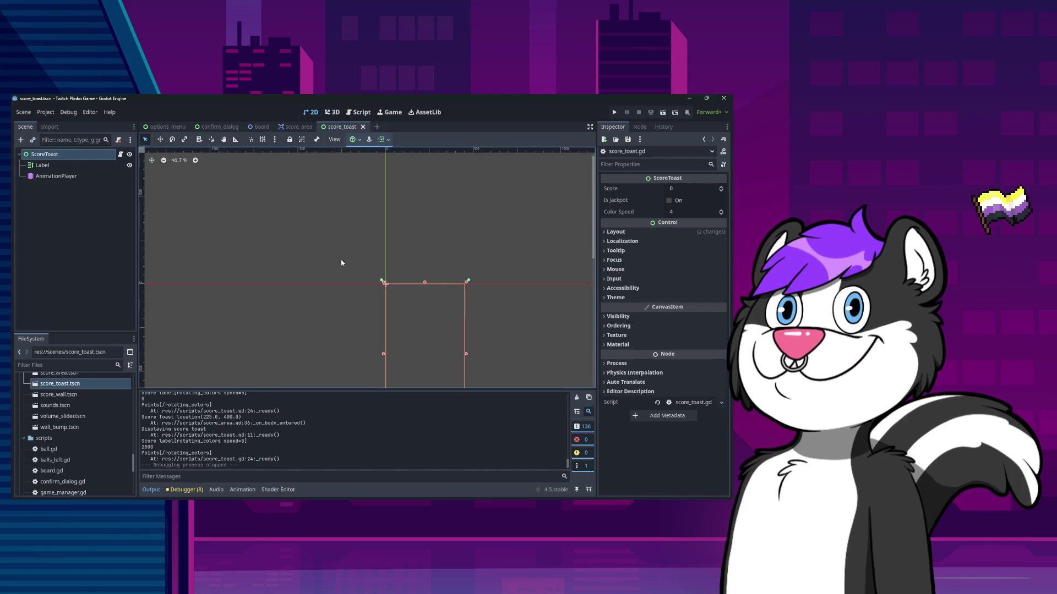
scroll(488, 320, down, 2)
scroll(488, 319, down, 3)
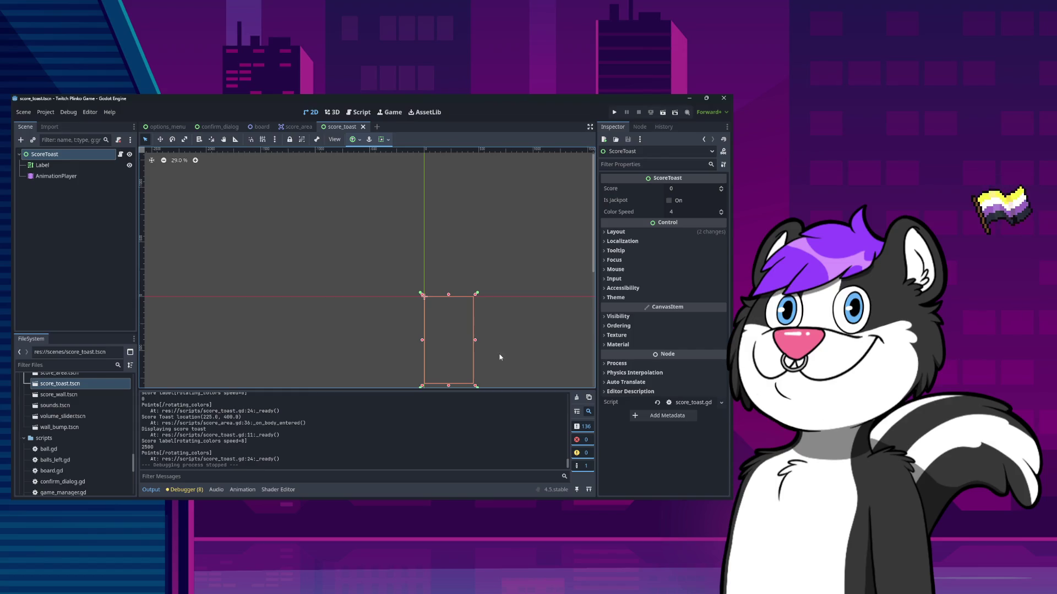
mouse_move(498, 358)
mouse_down()
mouse_move(488, 323)
mouse_move(499, 358)
mouse_up()
key(ctrl+z)
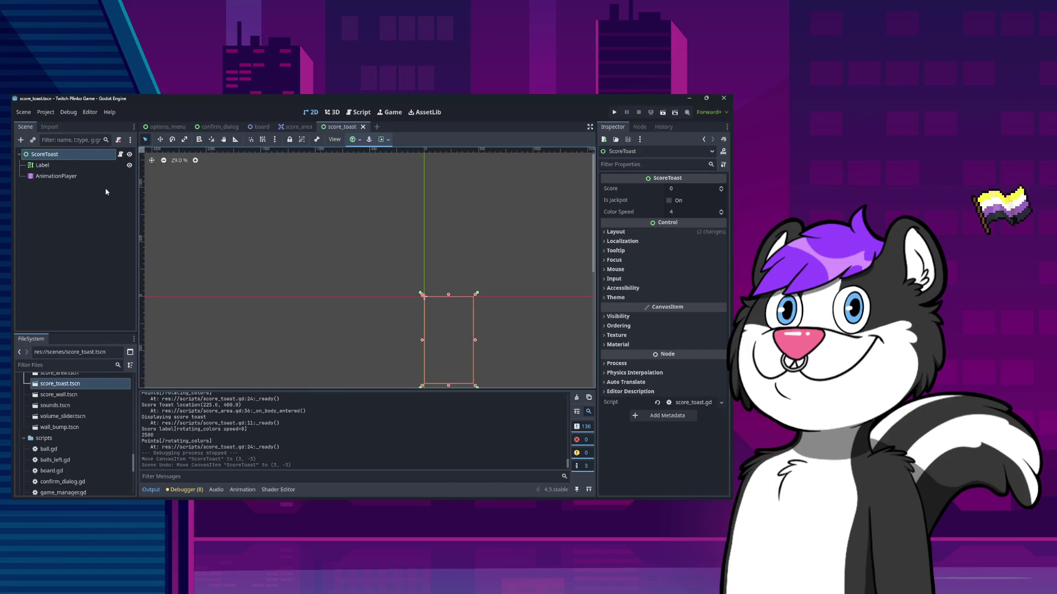
click(42, 165)
click(90, 157)
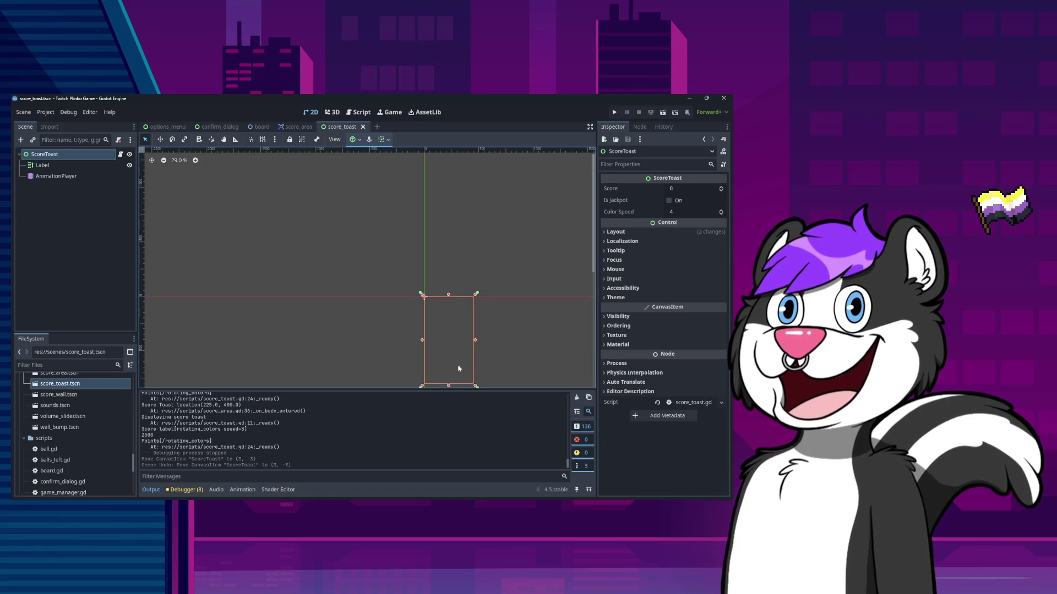
Drag ScoreToast's corner handle to shrink it to 327 × 176, then select the Label
scroll(453, 356, up, 3)
scroll(448, 353, down, 2)
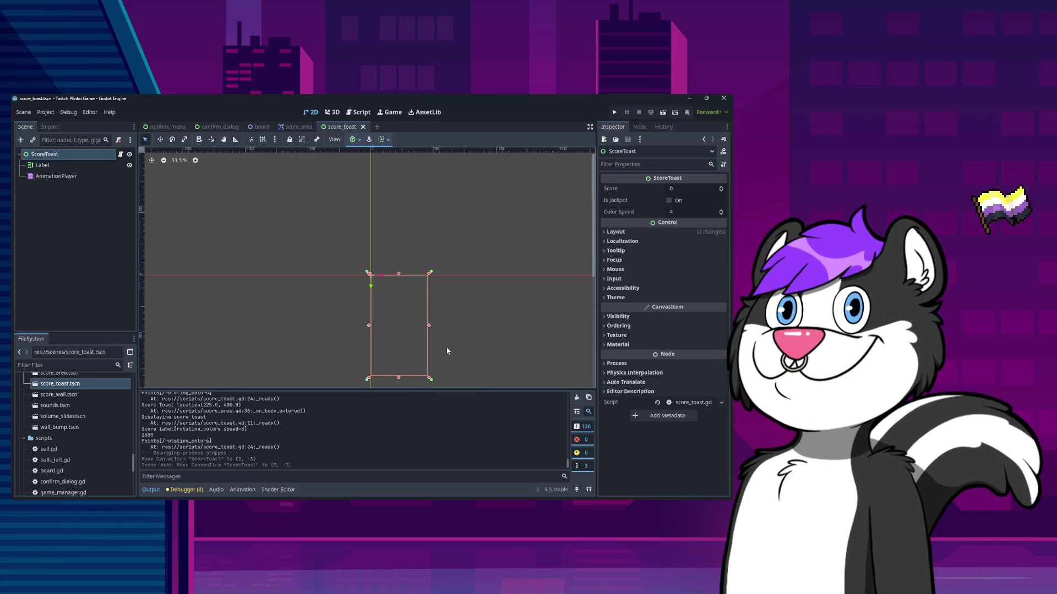
mouse_move(430, 380)
mouse_down()
mouse_move(413, 354)
mouse_move(413, 300)
mouse_up()
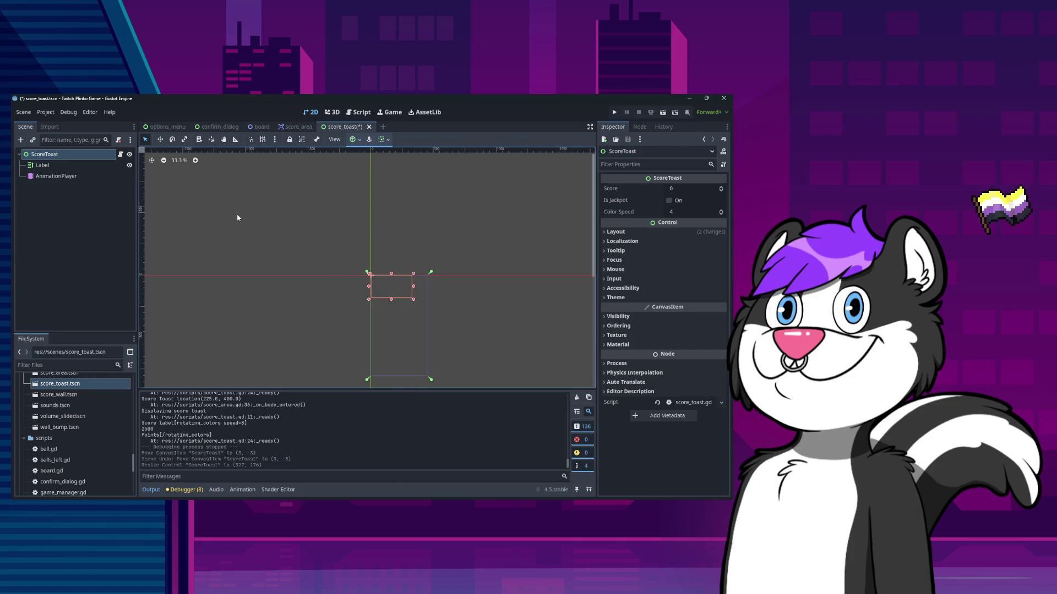
click(43, 165)
click(45, 154)
click(80, 165)
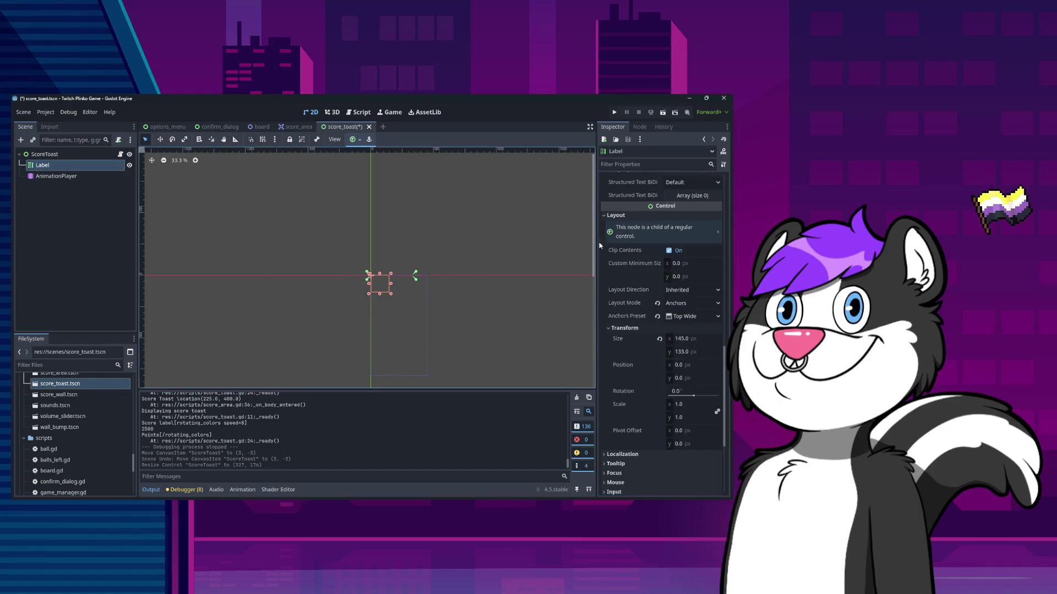
Widen the Label and clear the test text entered in its Text field
scroll(488, 325, up, 1)
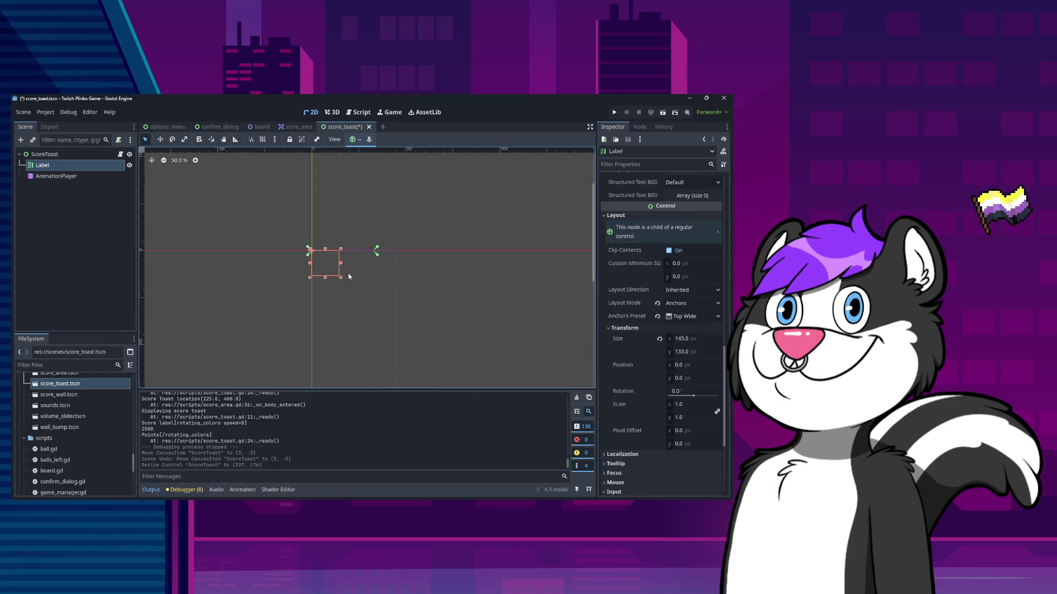
drag(340, 262, 366, 263)
scroll(688, 278, up, 5)
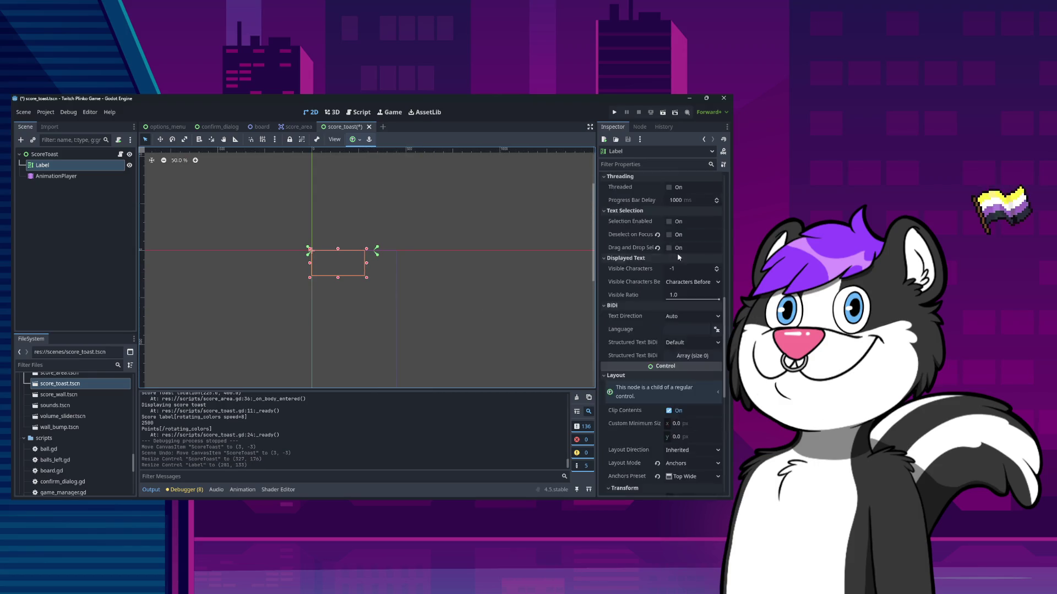
click(652, 249)
text(dsfafasdfsdf)
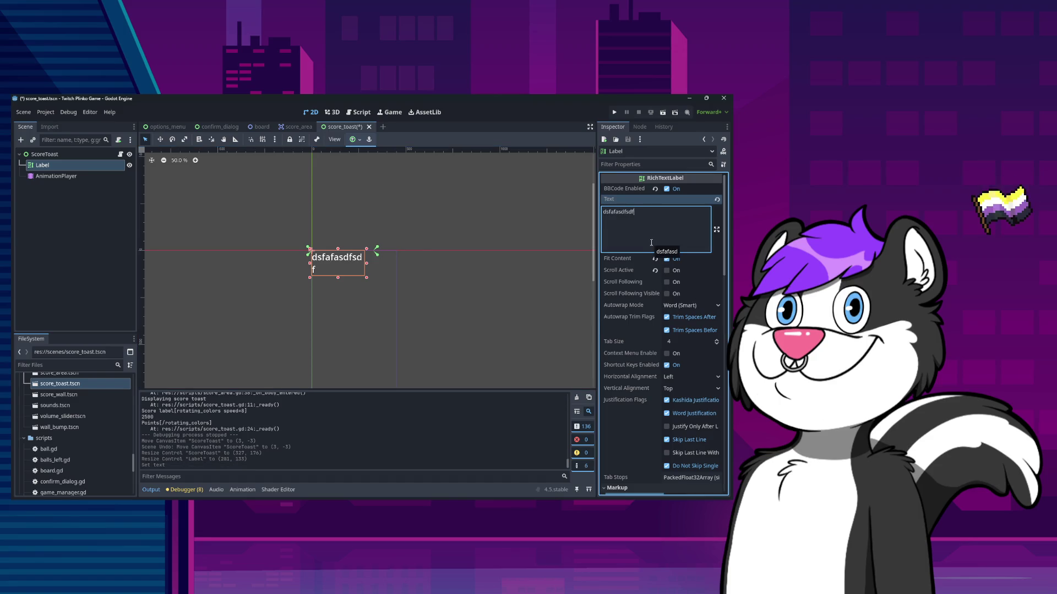
text(adsfdsf)
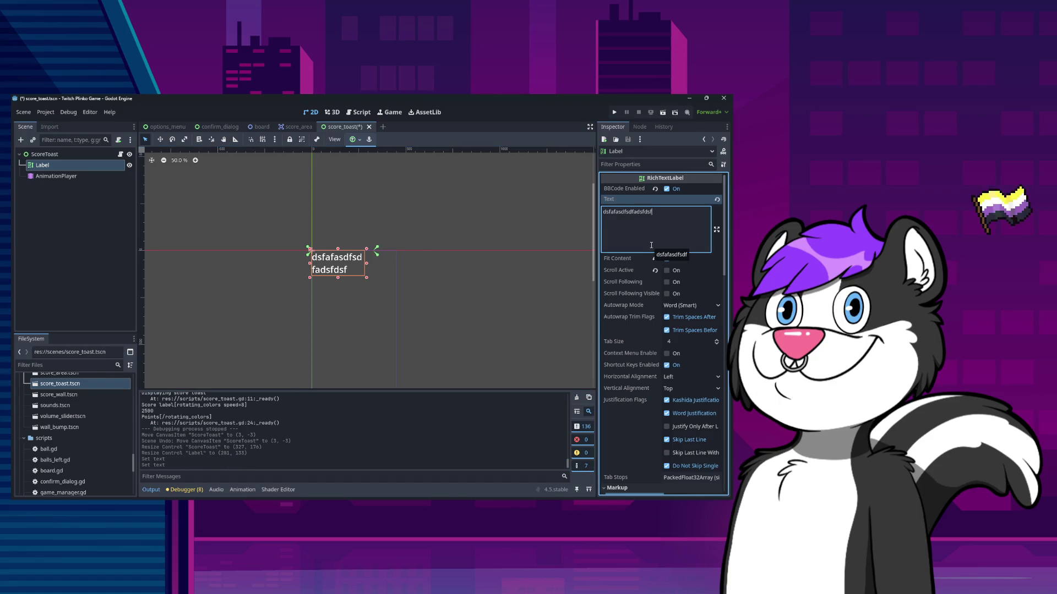
key(ctrl+a)
key(BackSpace)
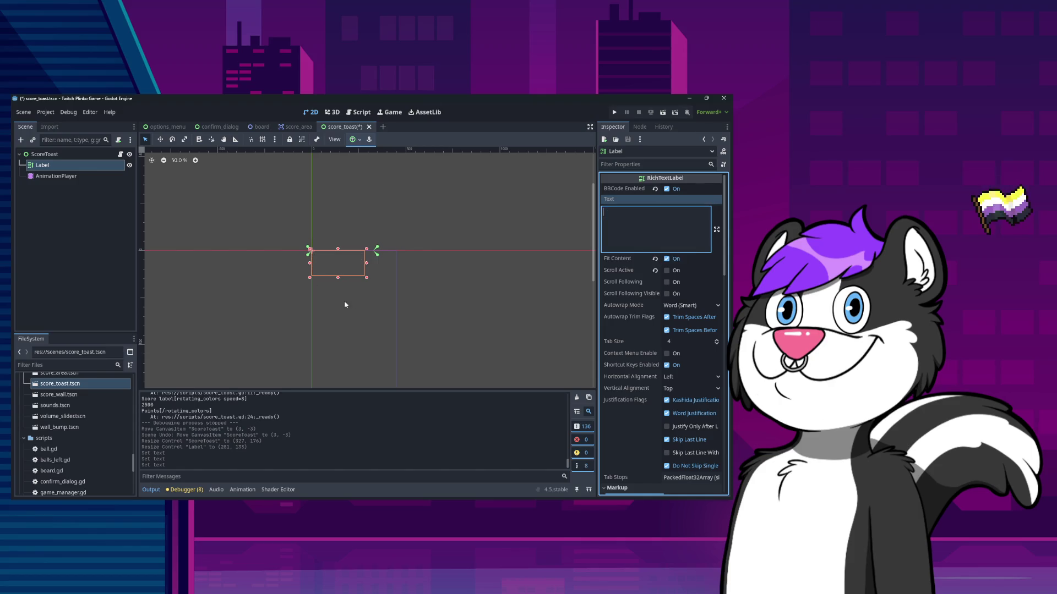
Enlarge the Label box to 316 × 155 and save the score_toast scene
drag(368, 266, 375, 285)
key(ctrl+s)
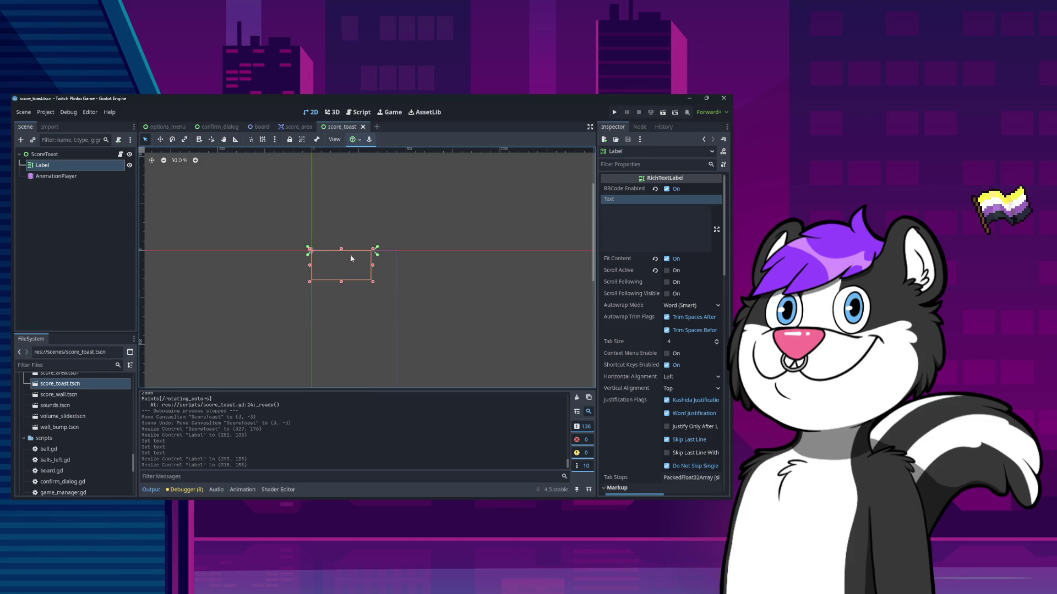
click(50, 155)
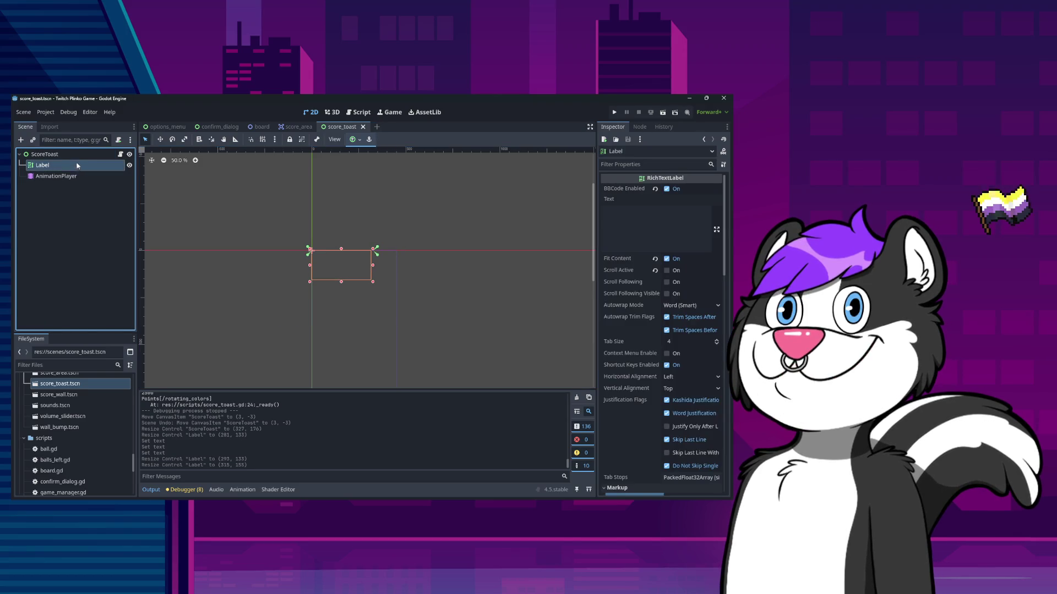
Give ScoreToast horizontal Fill and the Top Wide anchor, and stretch it to 450 × 212
click(388, 139)
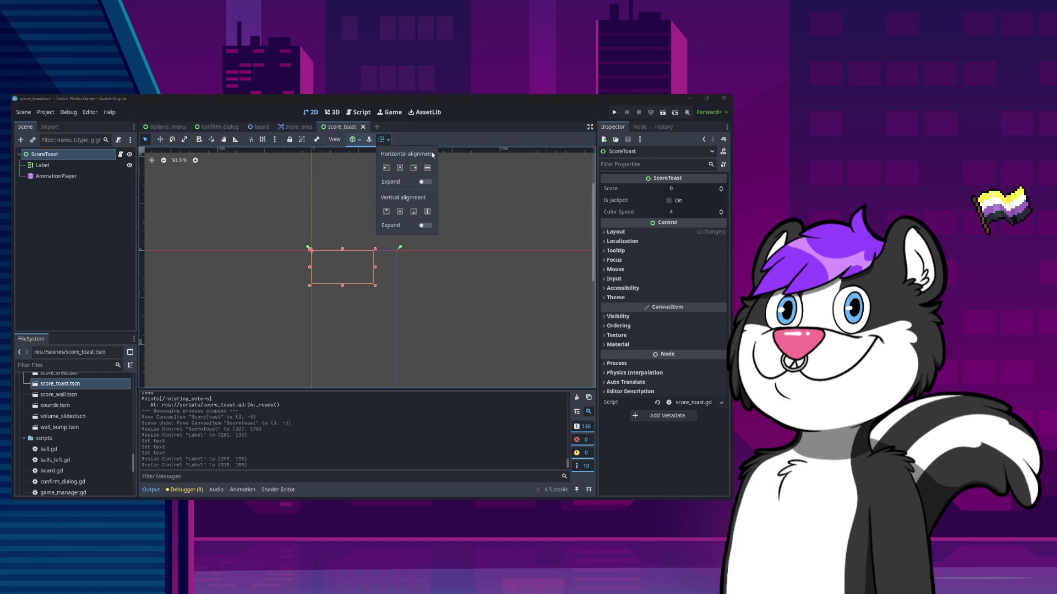
click(426, 169)
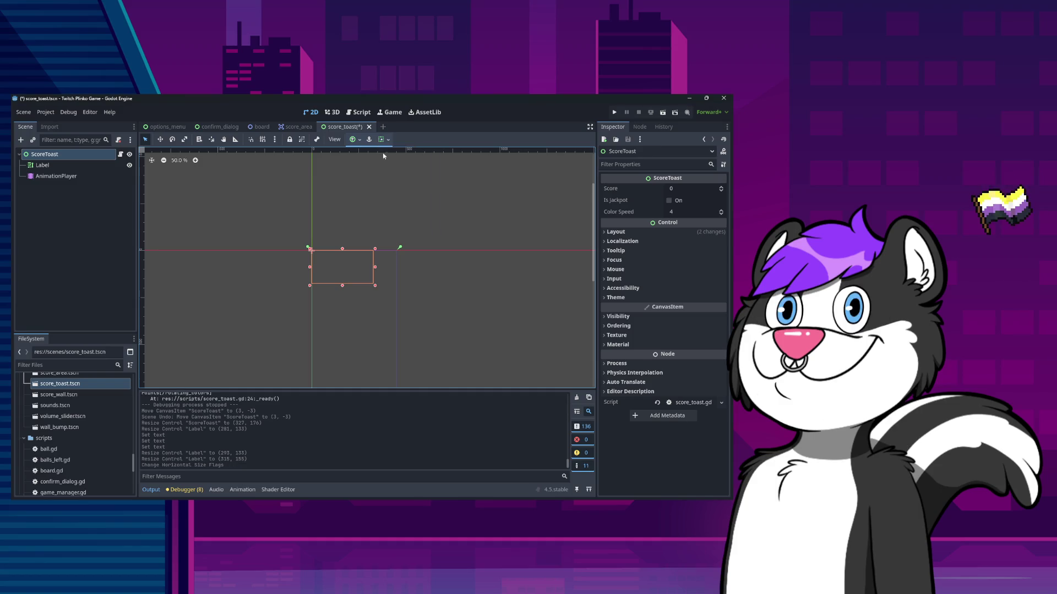
click(355, 140)
click(398, 168)
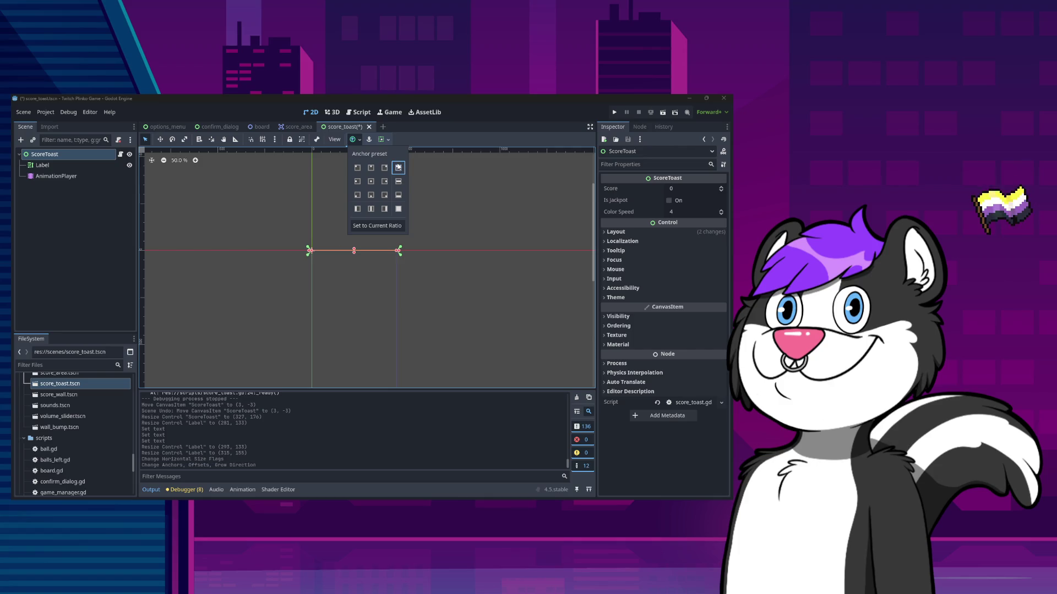
click(354, 263)
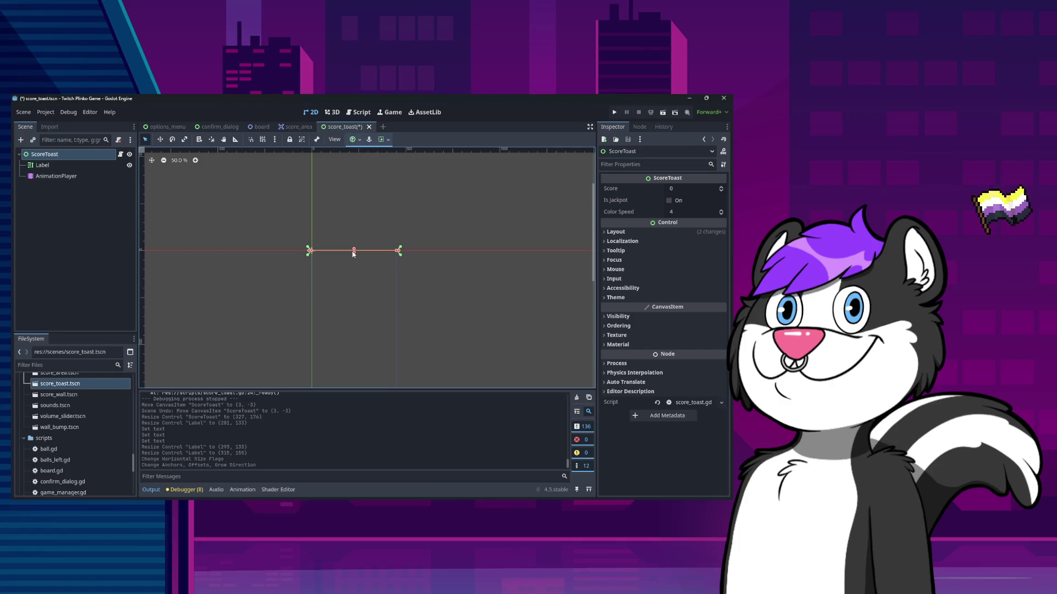
drag(353, 253, 354, 292)
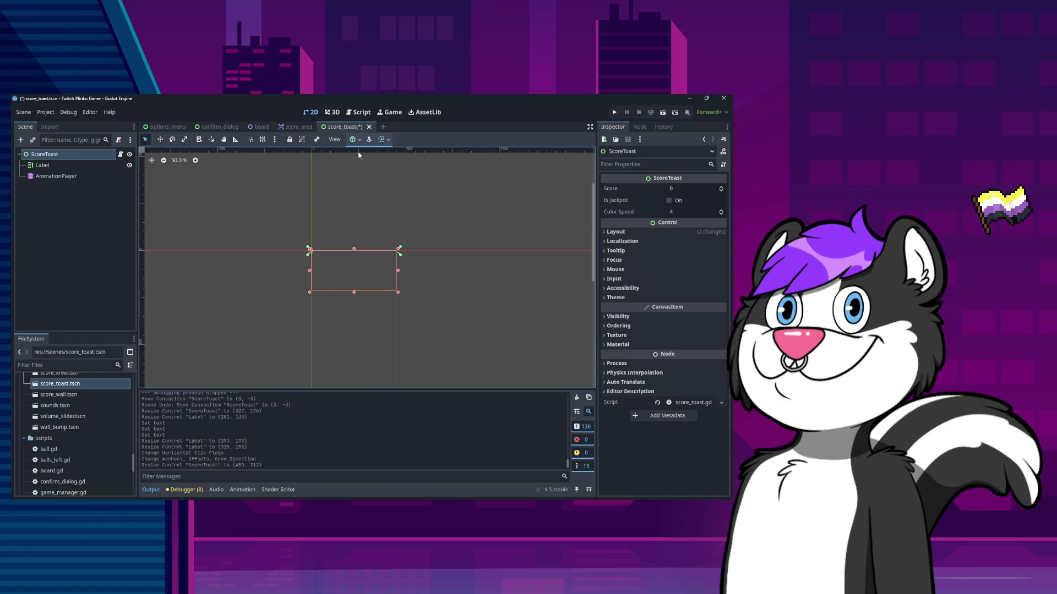
Make the Label Full Rect with anchors set to current ratio, save, and run the game
key(Down)
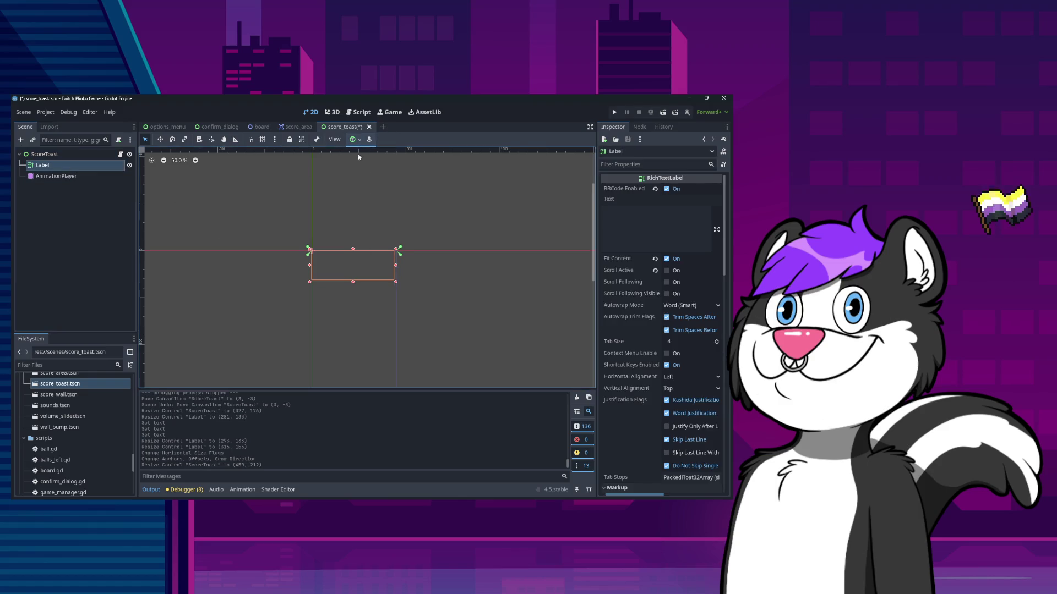
click(354, 139)
click(398, 209)
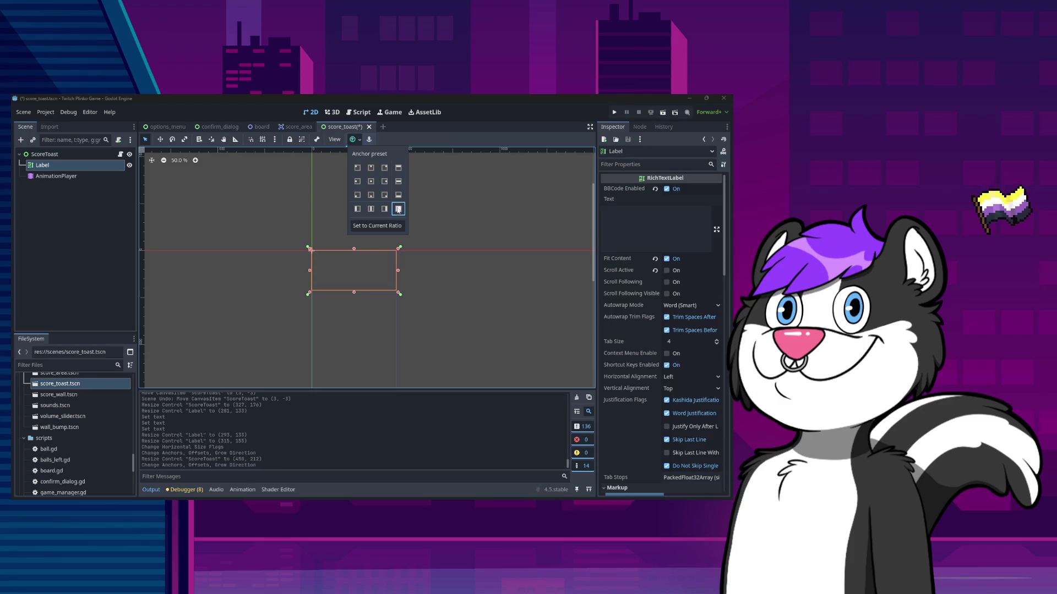
key(ctrl+s)
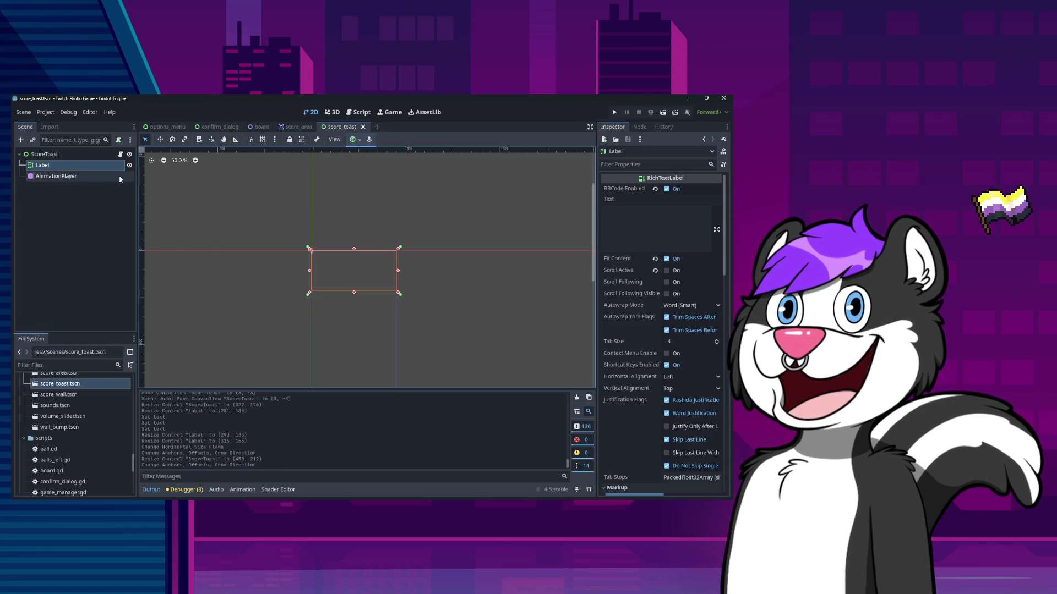
click(354, 139)
click(369, 139)
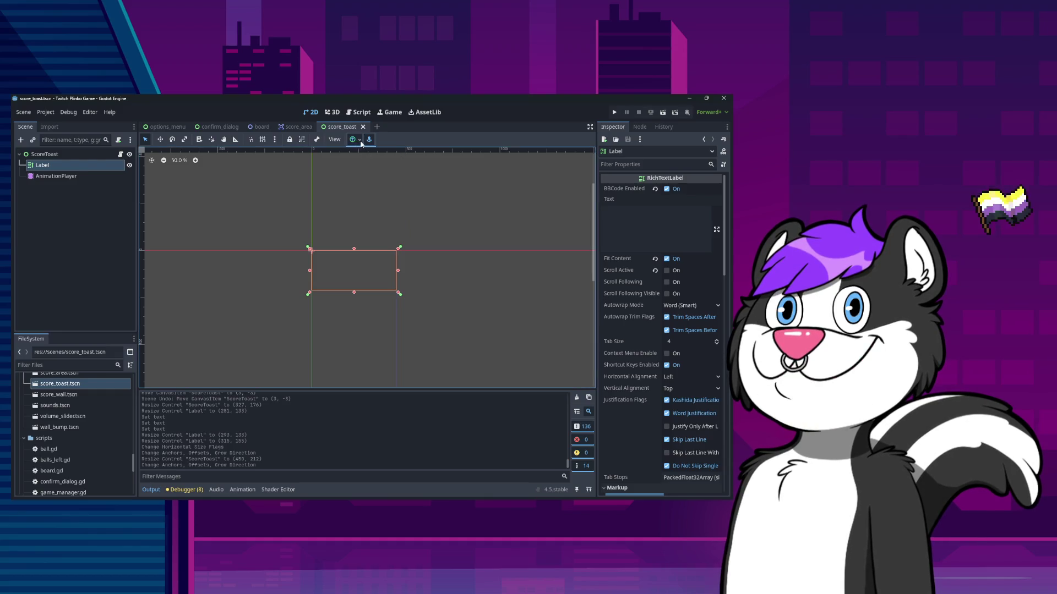
click(352, 139)
click(396, 226)
key(ctrl+s)
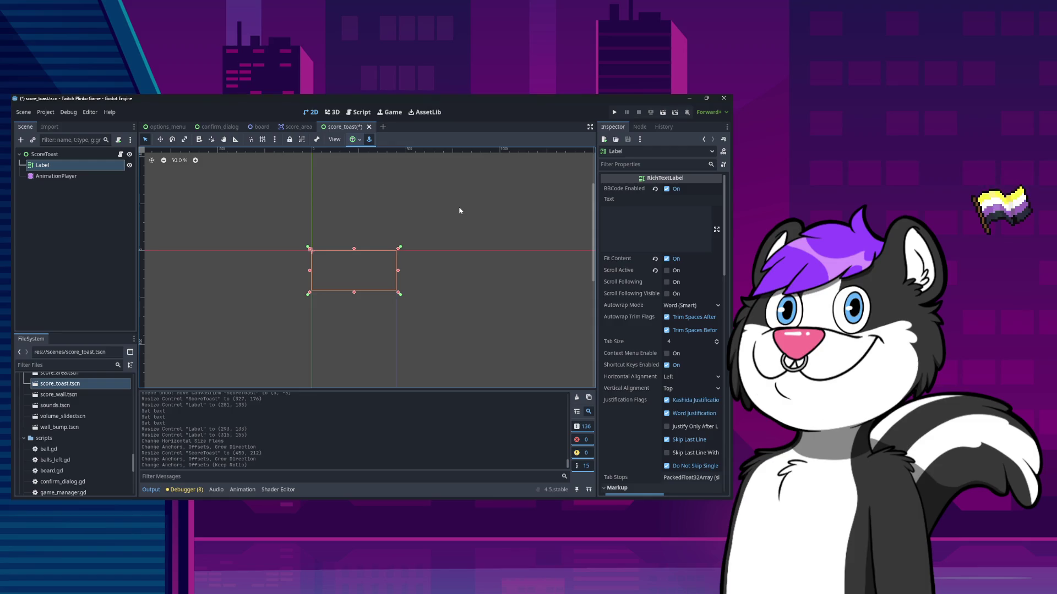
click(82, 154)
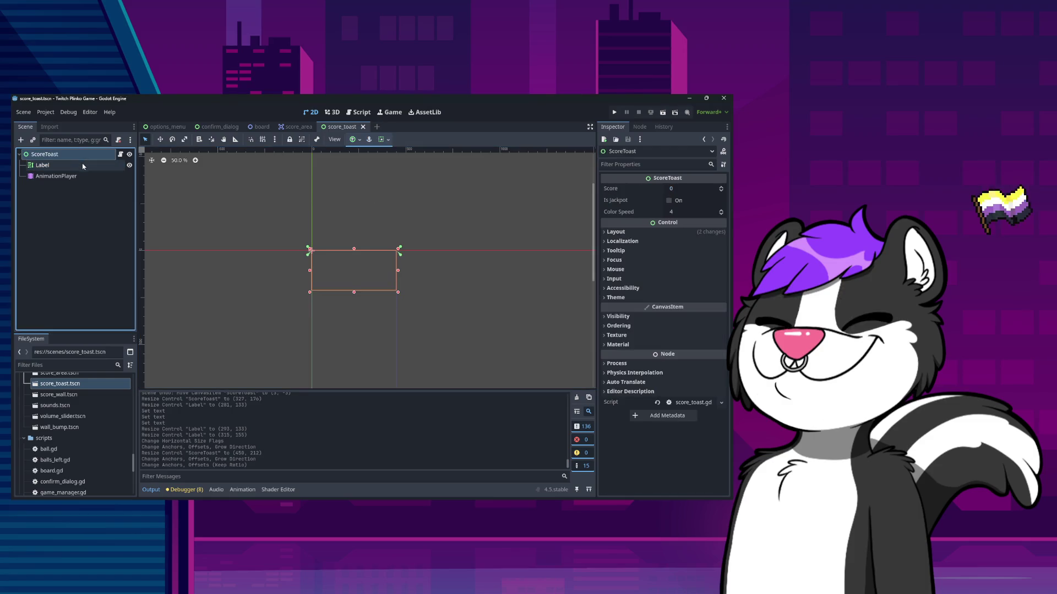
click(614, 112)
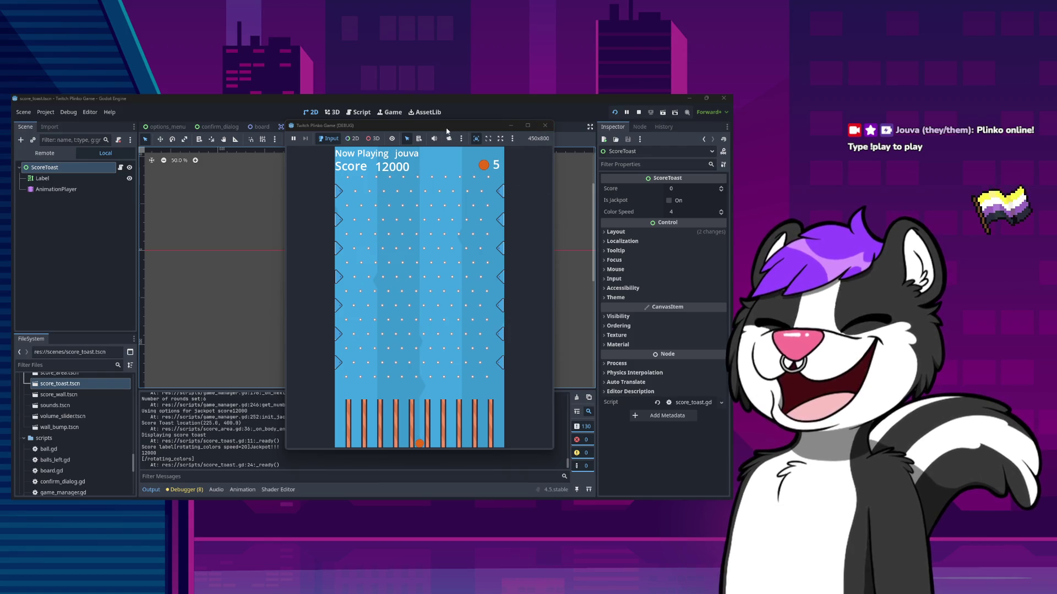
Watch the score toast as balls drop until the score reaches 13100, then close the game
drag(419, 126, 470, 128)
click(251, 449)
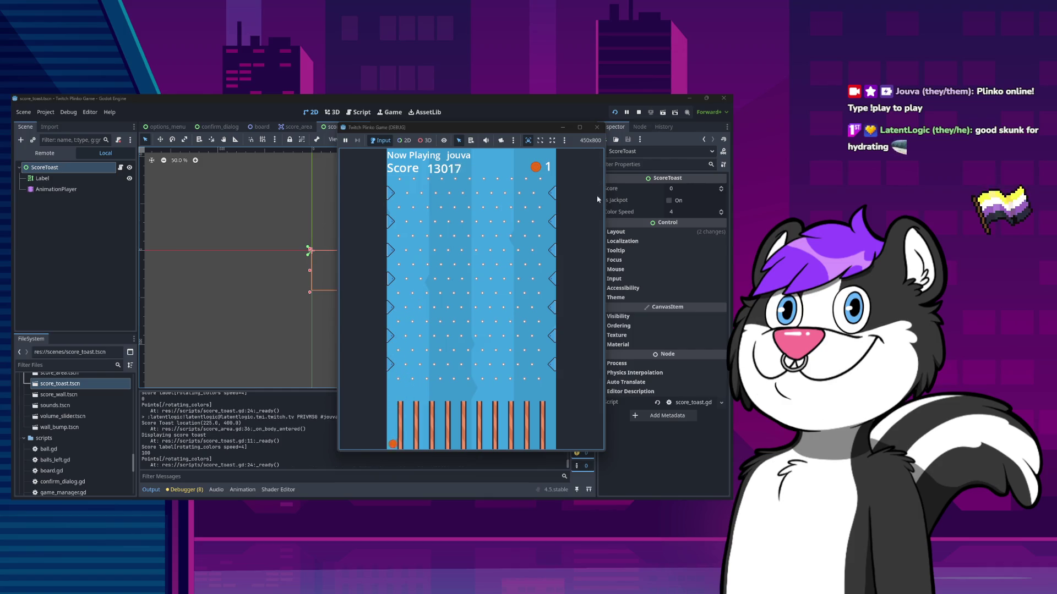
click(599, 130)
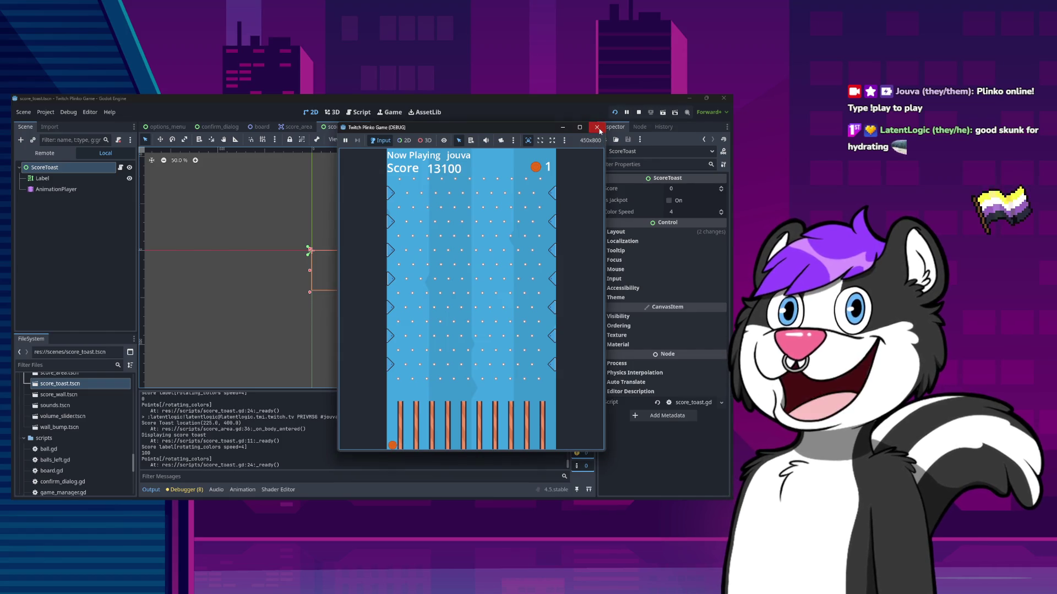
click(599, 130)
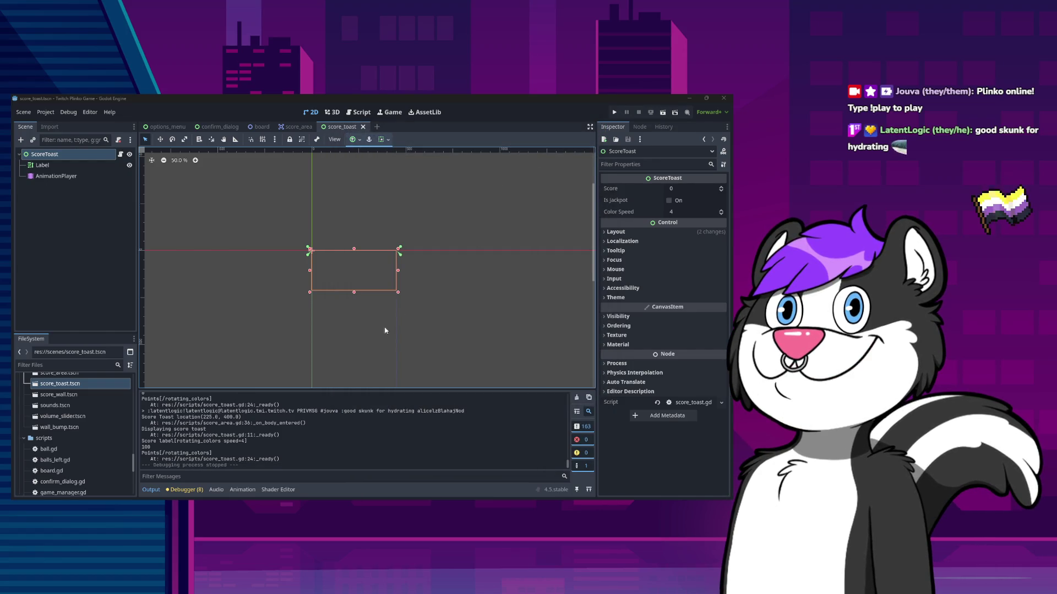
Select the ScoreToast root node and open its score_toast.gd script
scroll(407, 297, up, 8)
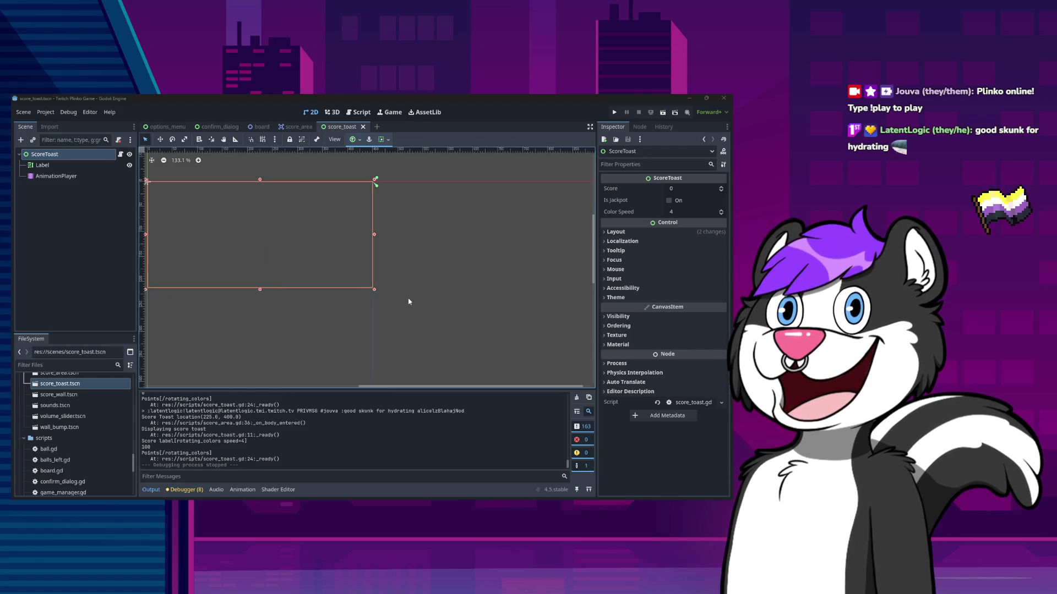
scroll(408, 299, down, 7)
scroll(410, 299, down, 3)
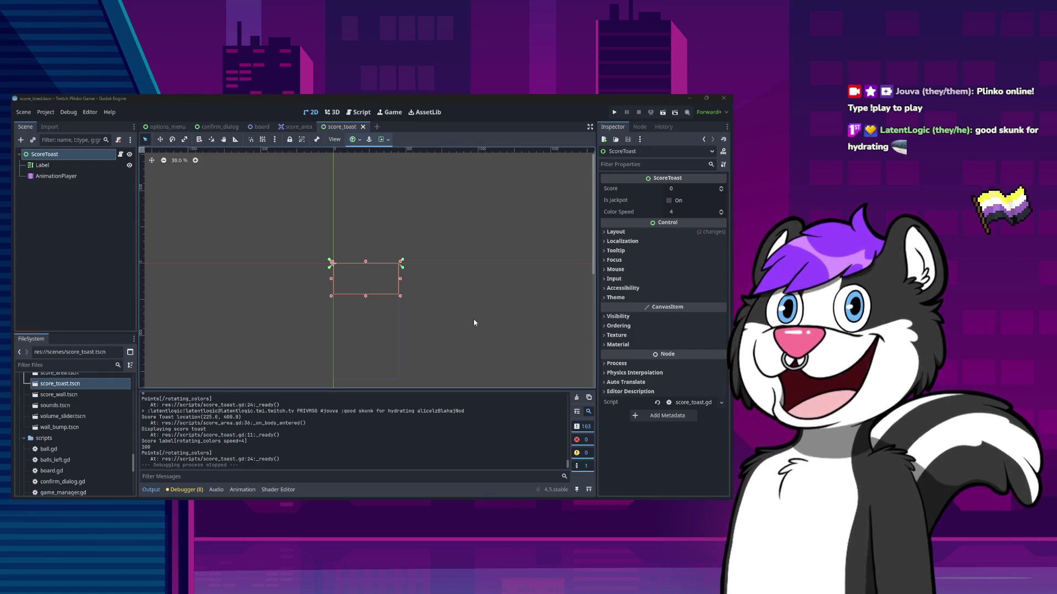
click(69, 163)
click(105, 154)
click(120, 156)
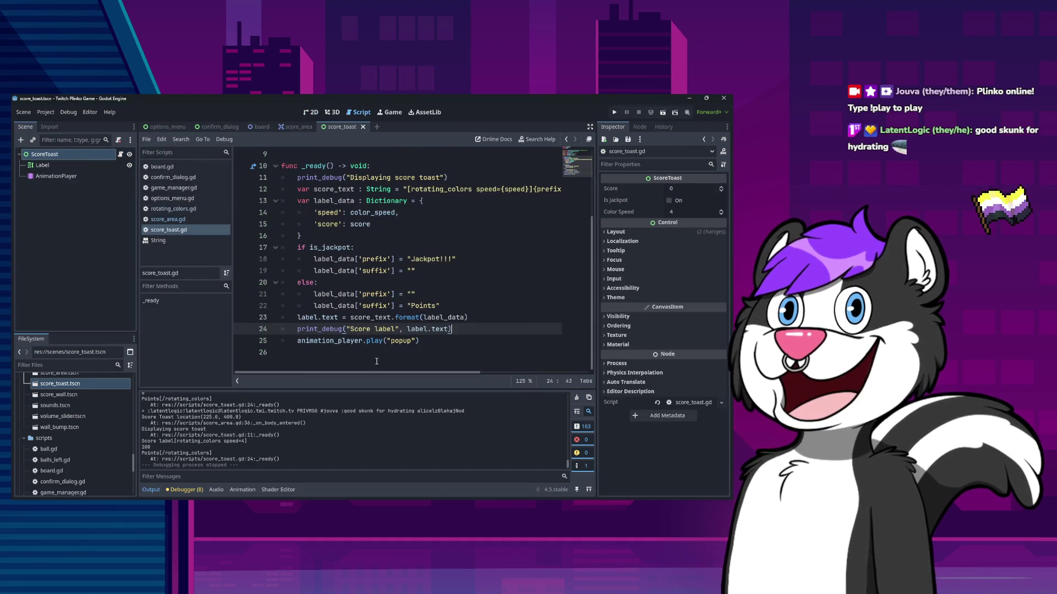
Check score_toast.gd's exported settings and the Jackpot!!! prefix line, then return to the 2D scene
scroll(414, 322, up, 3)
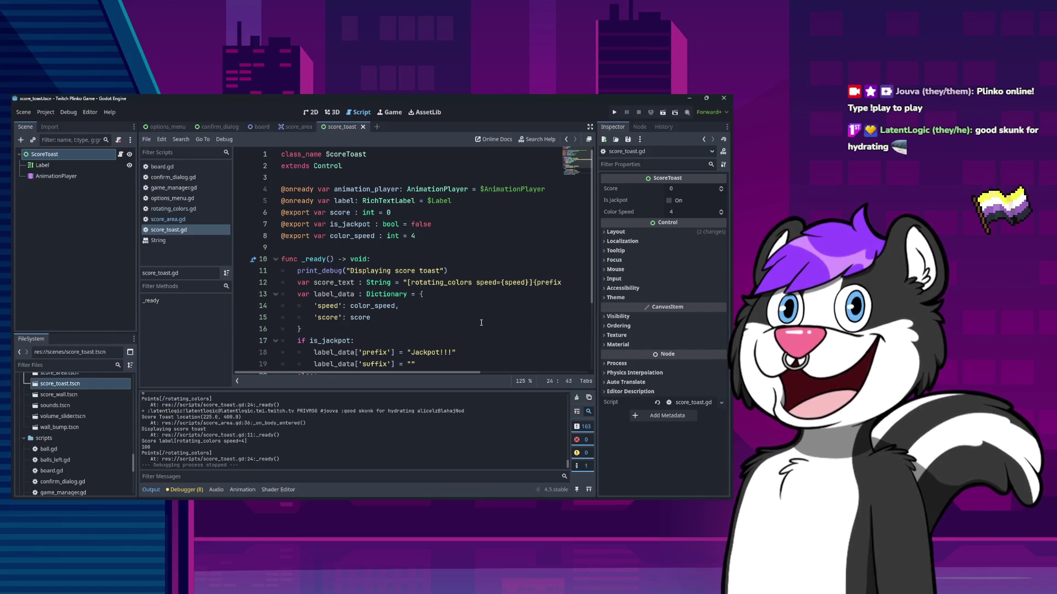
click(456, 352)
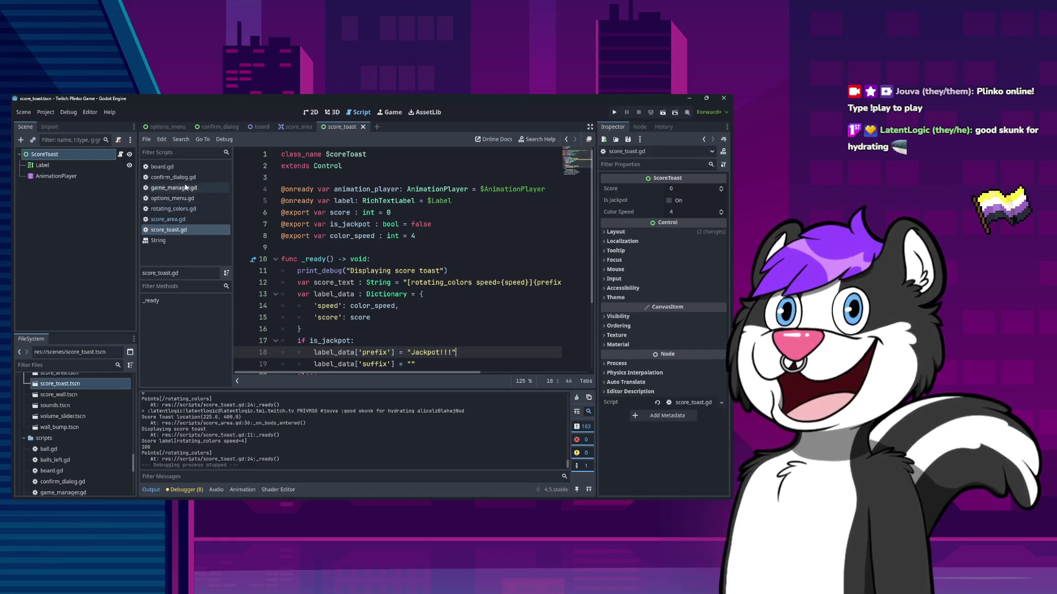
click(90, 161)
click(66, 154)
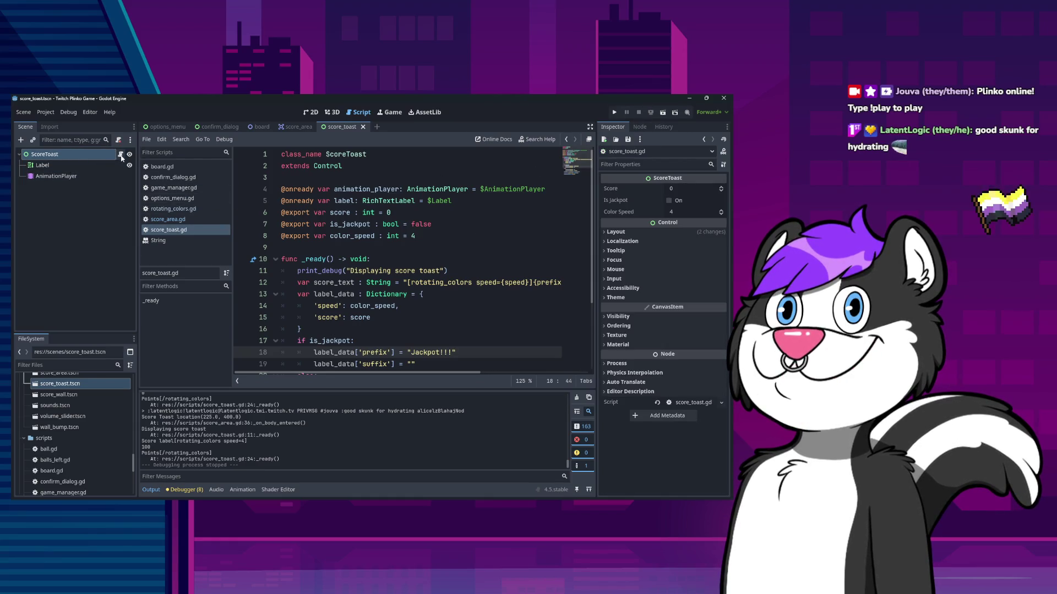
Select the Label and begin entering a rotating_colors speed=5 tag in its Text field
click(311, 112)
click(363, 275)
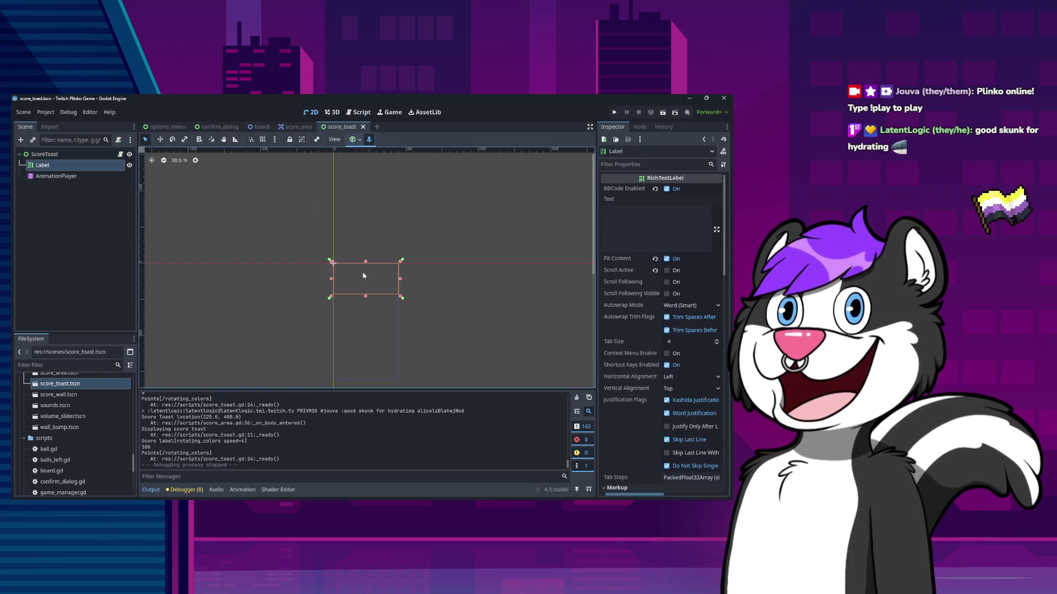
click(653, 211)
text([rotating_co)
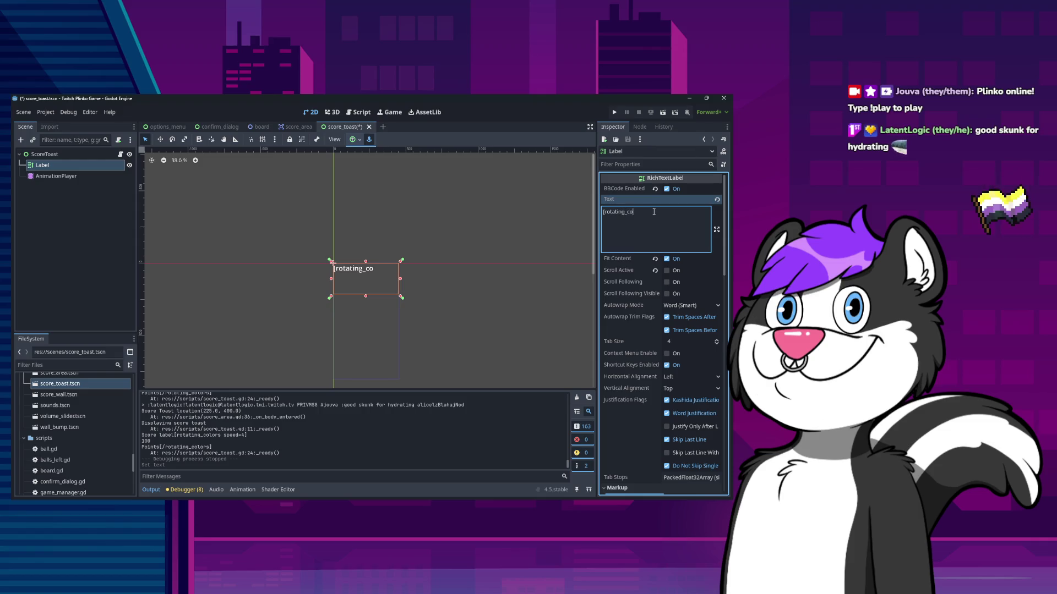
text(lors])
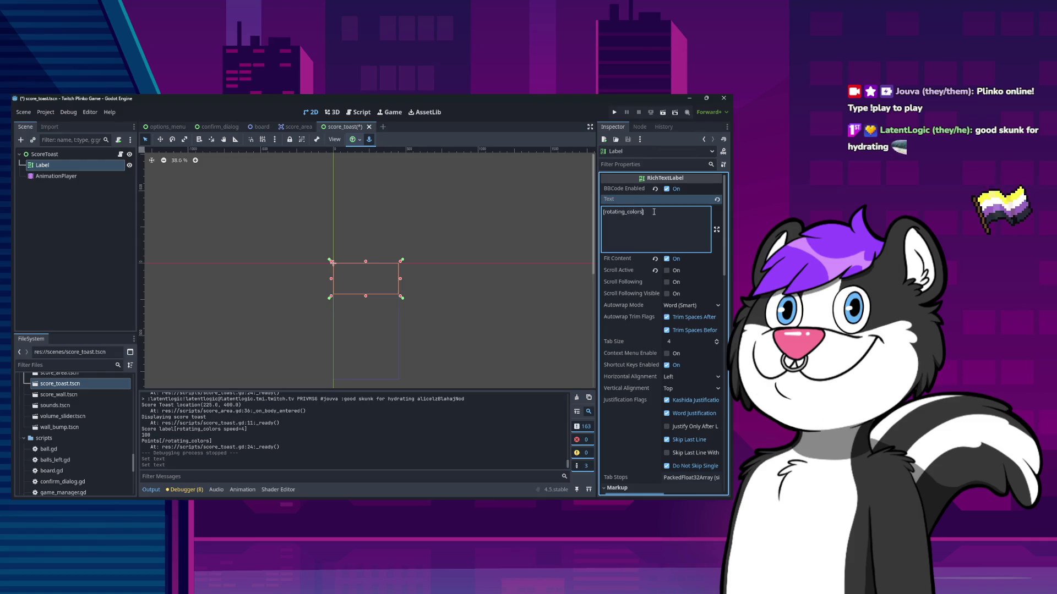
text( speed=)
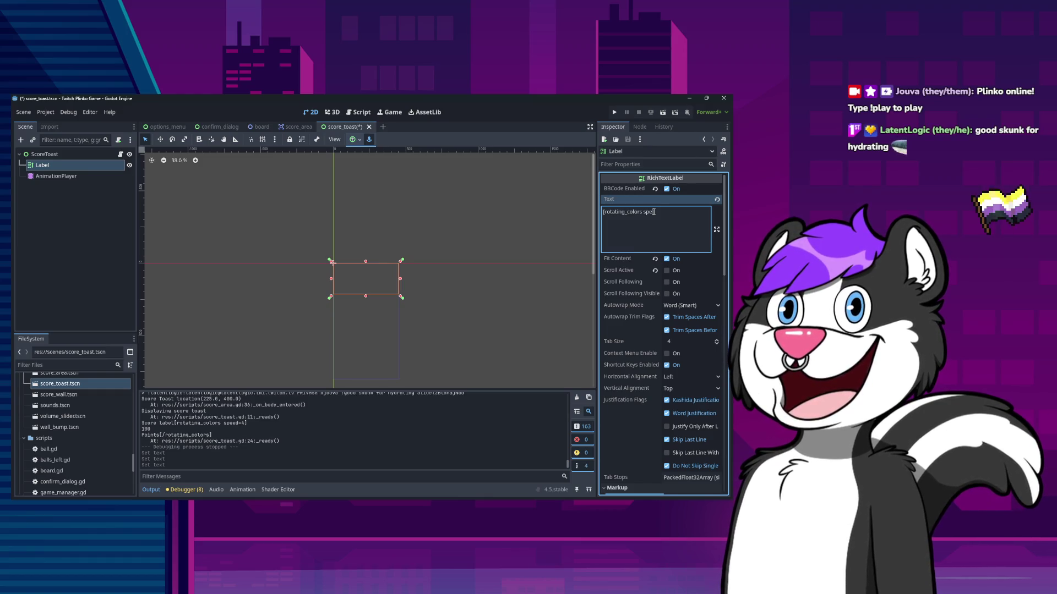
text(5)
Complete the Label text as [rotating_colors speed=5]1000[/rotating_colors], save, and close score_toast
key(End)
text(1)
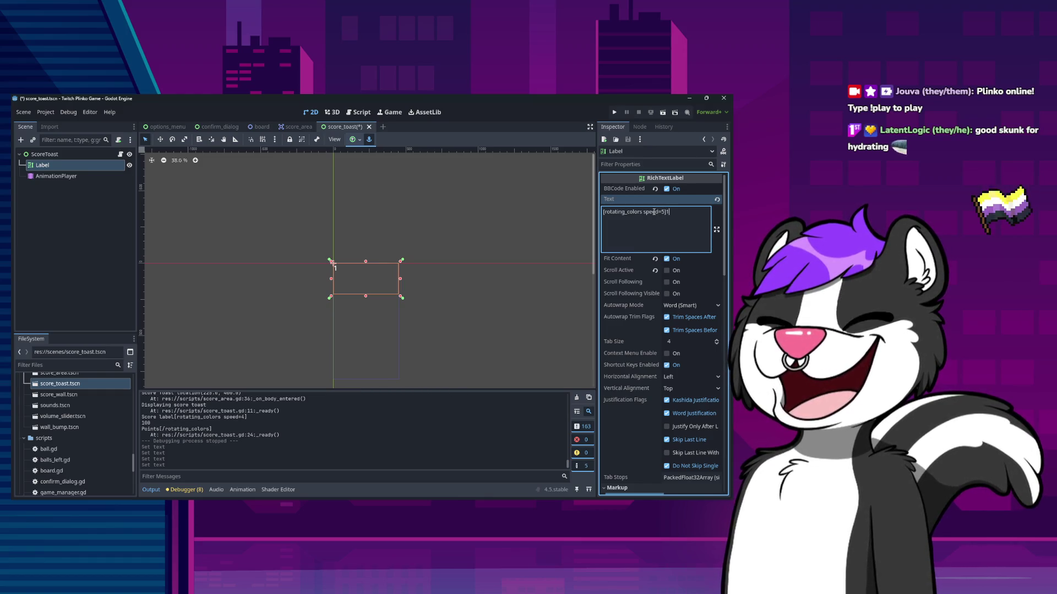
text(000[/ro)
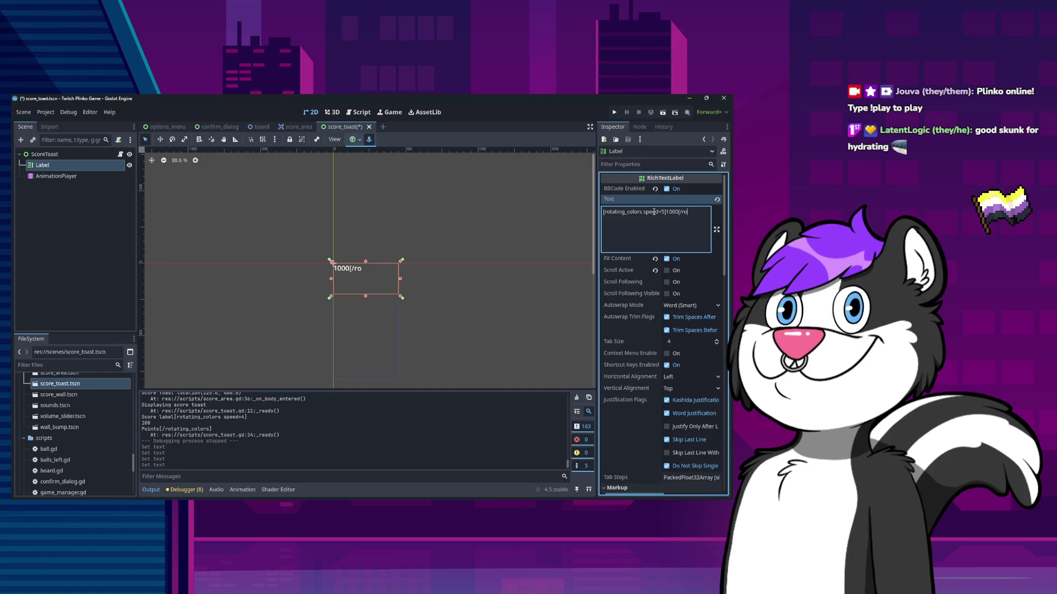
text(tating_colors])
key(ctrl+s)
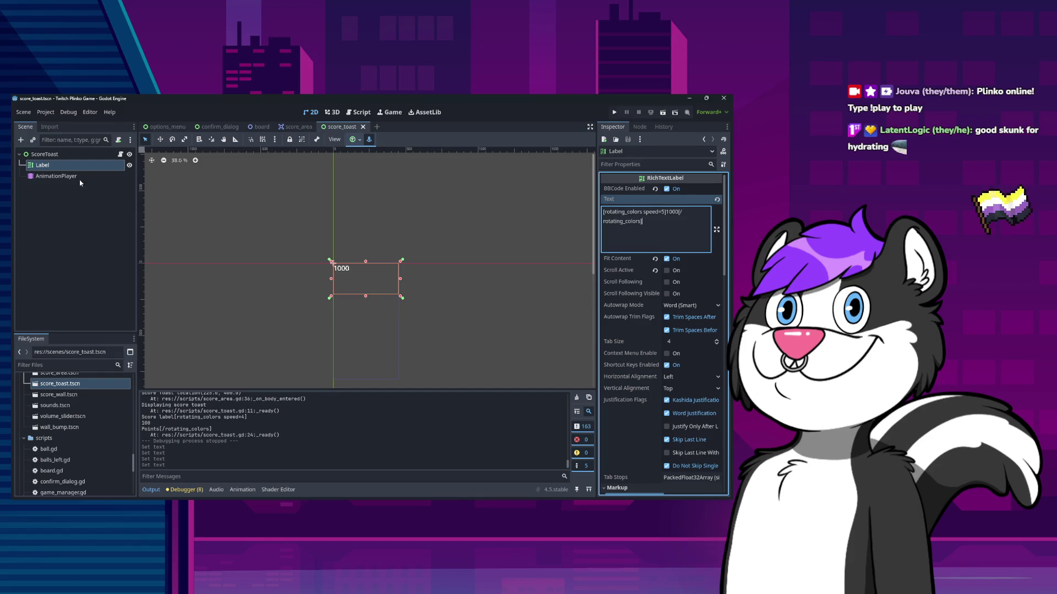
click(363, 127)
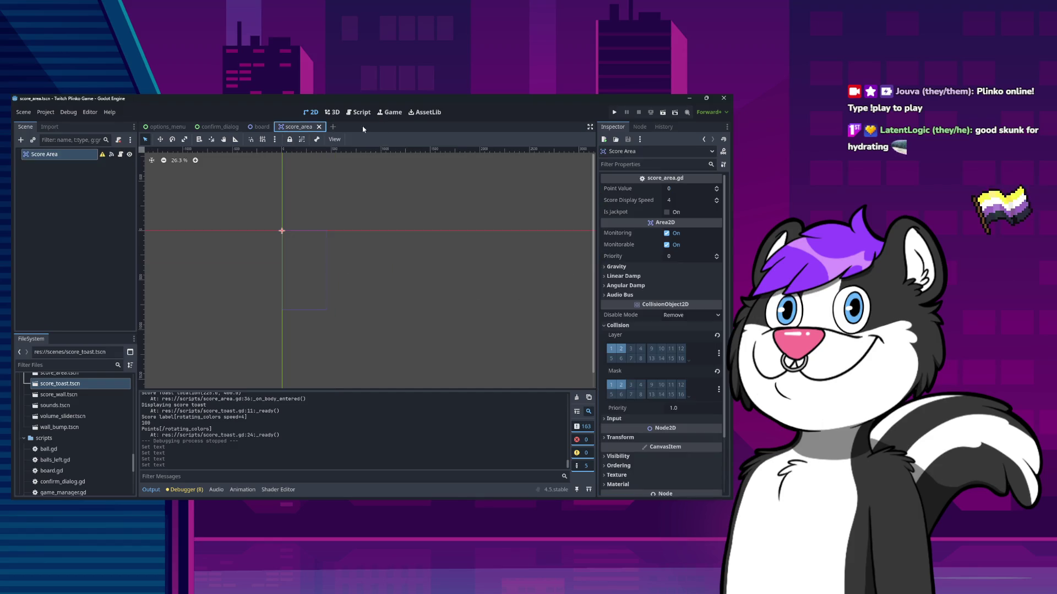
Reopen score_toast.tscn from the FileSystem dock and select its Label node
scroll(79, 446, down, 2)
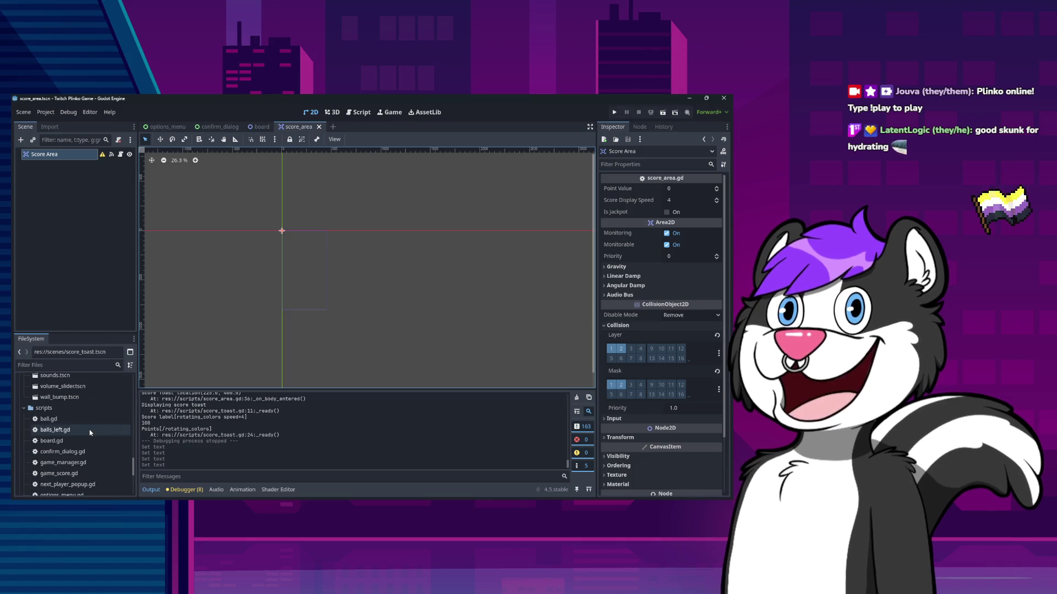
scroll(81, 385, up, 3)
double_click(80, 383)
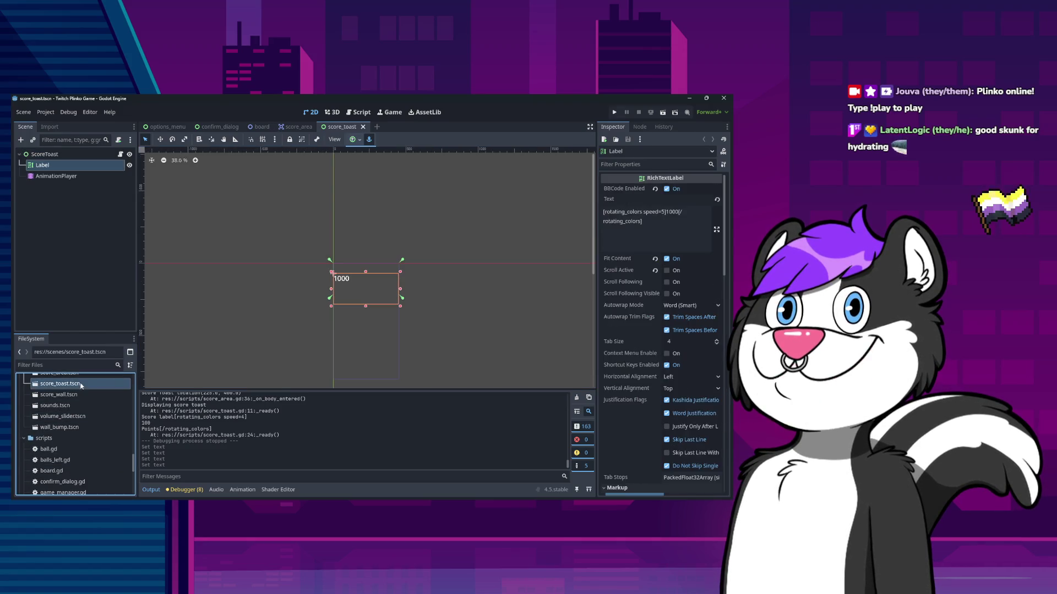
click(81, 164)
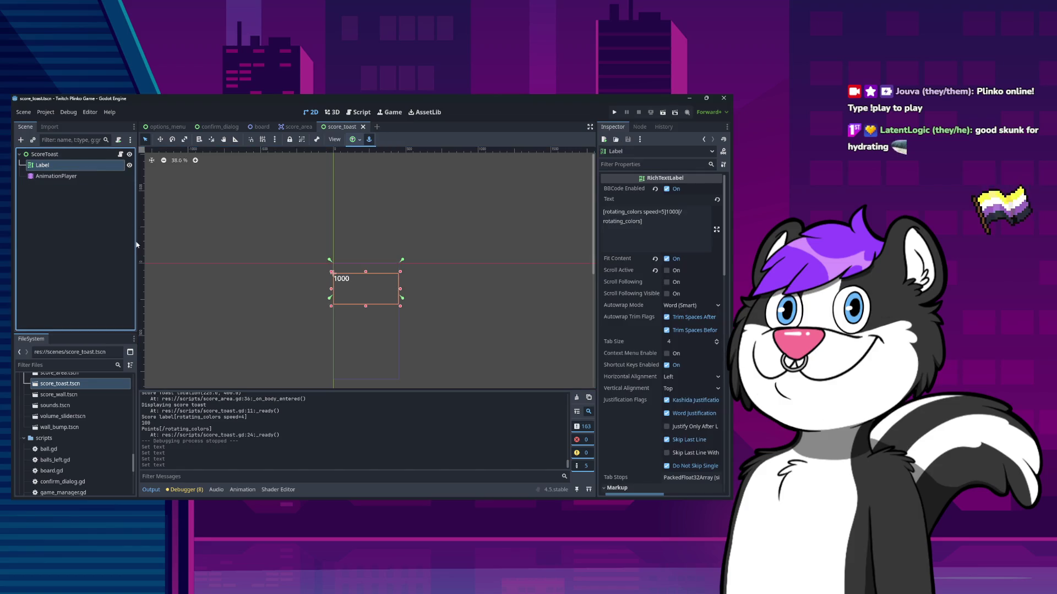
click(80, 155)
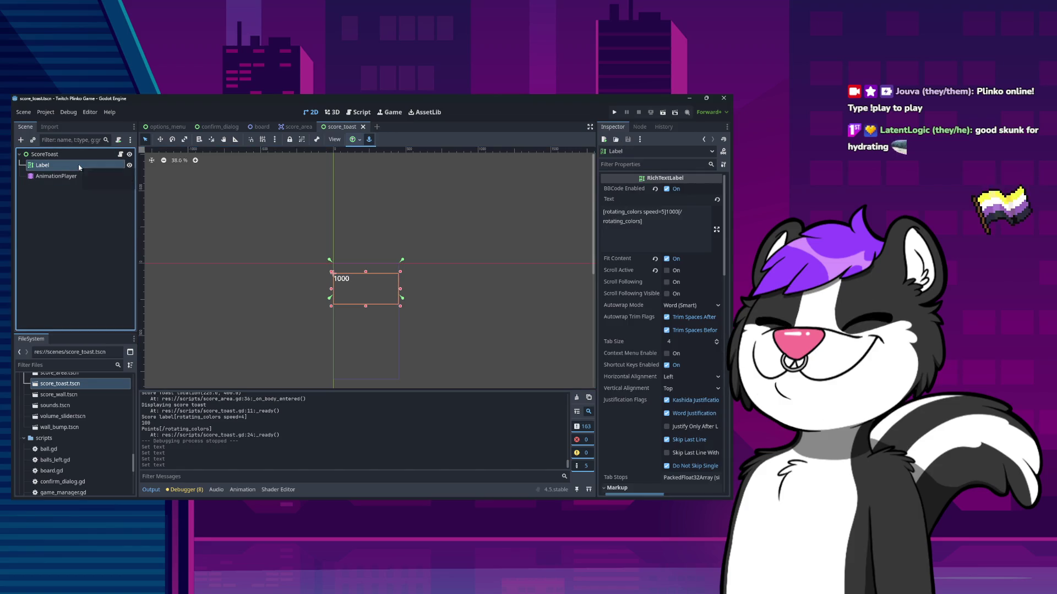
click(84, 165)
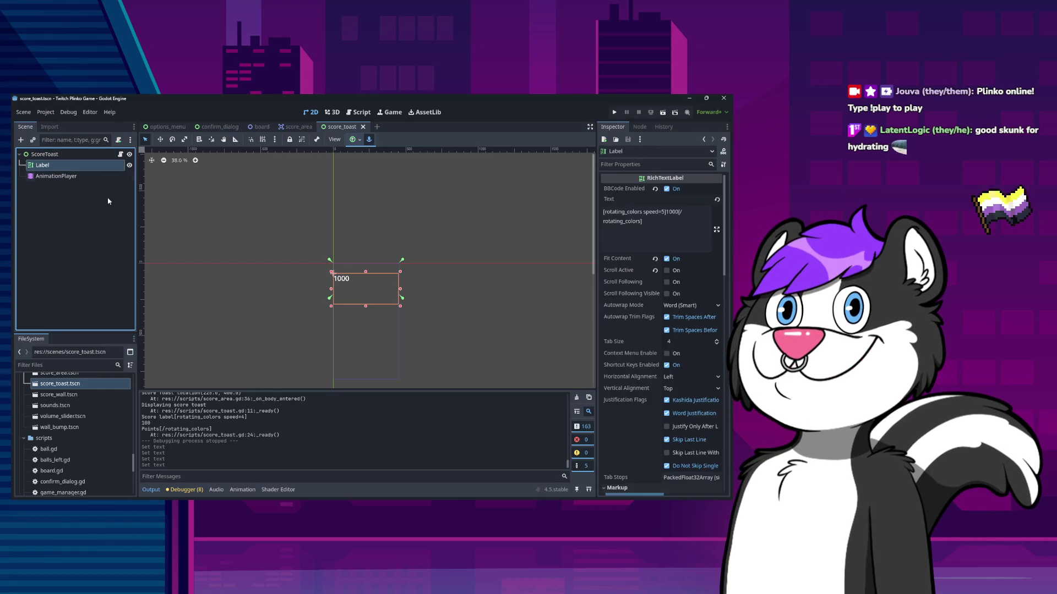
click(82, 156)
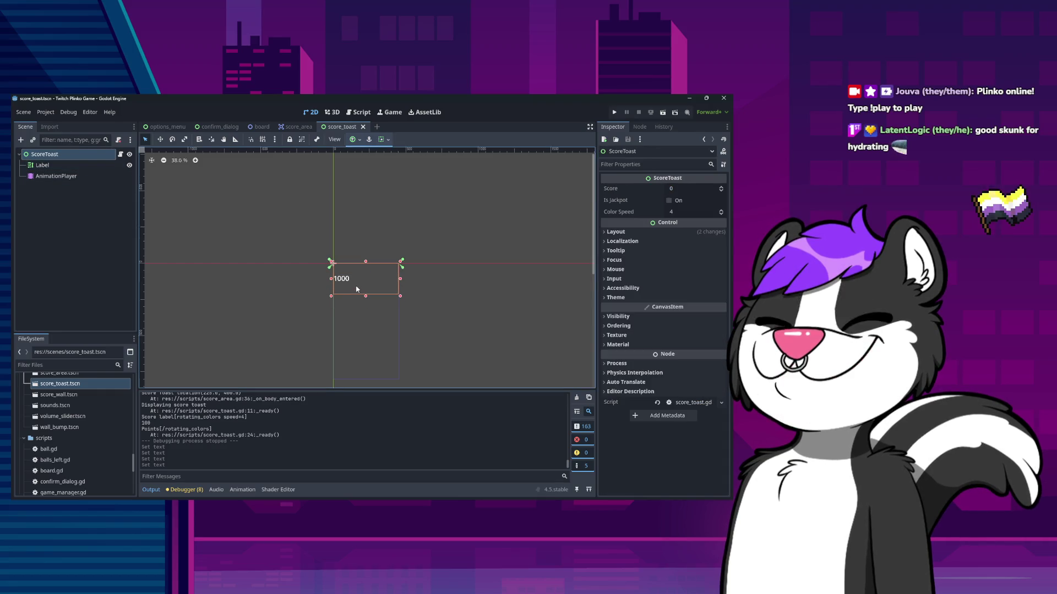
click(74, 165)
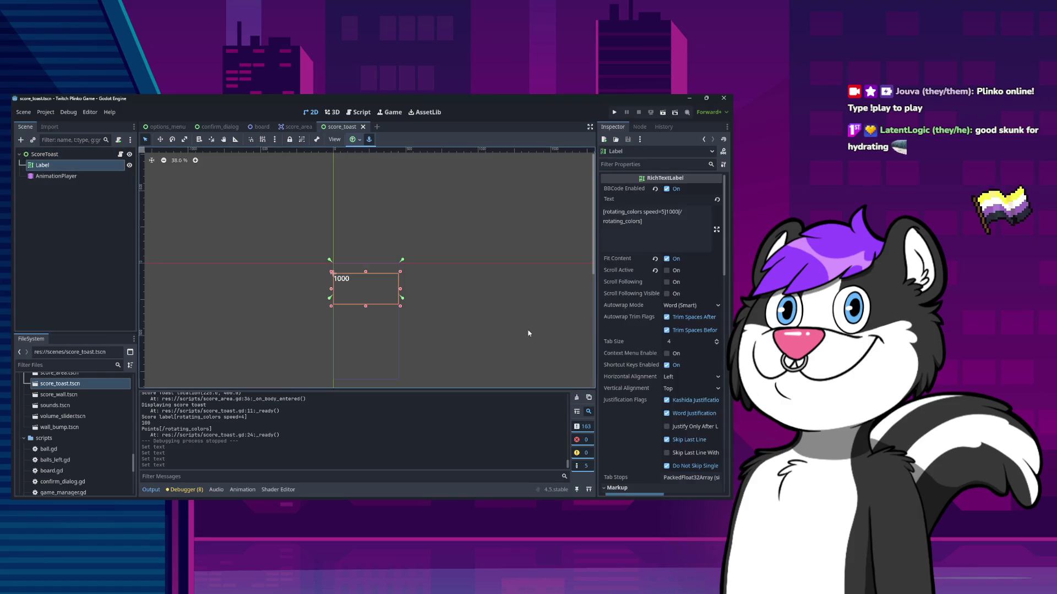
Set the Label's Position y to 0, replacing a brief try of 9, and save the scene
scroll(641, 418, down, 5)
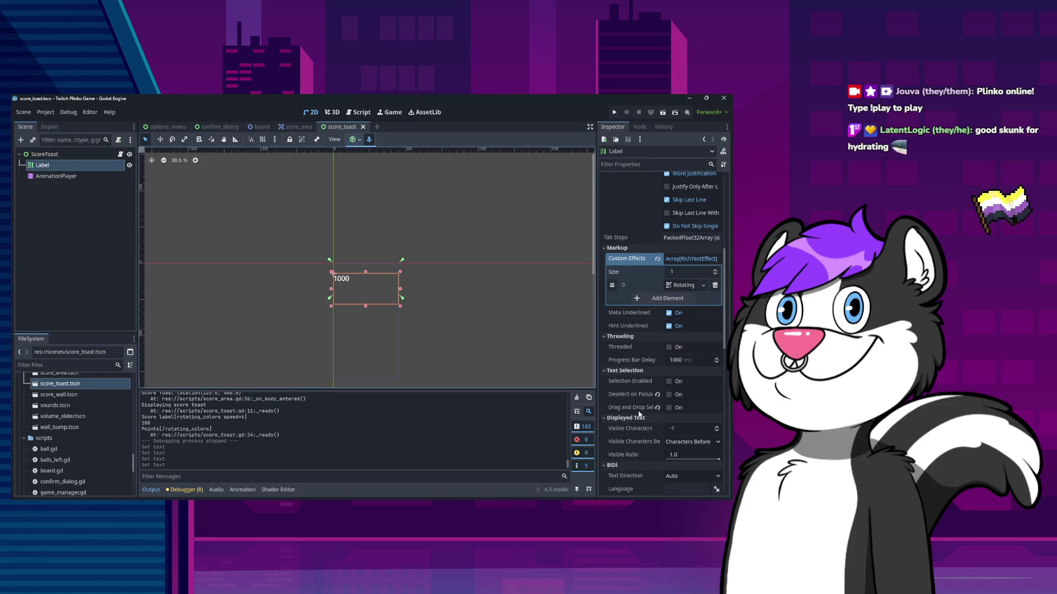
scroll(640, 414, down, 10)
scroll(650, 383, up, 3)
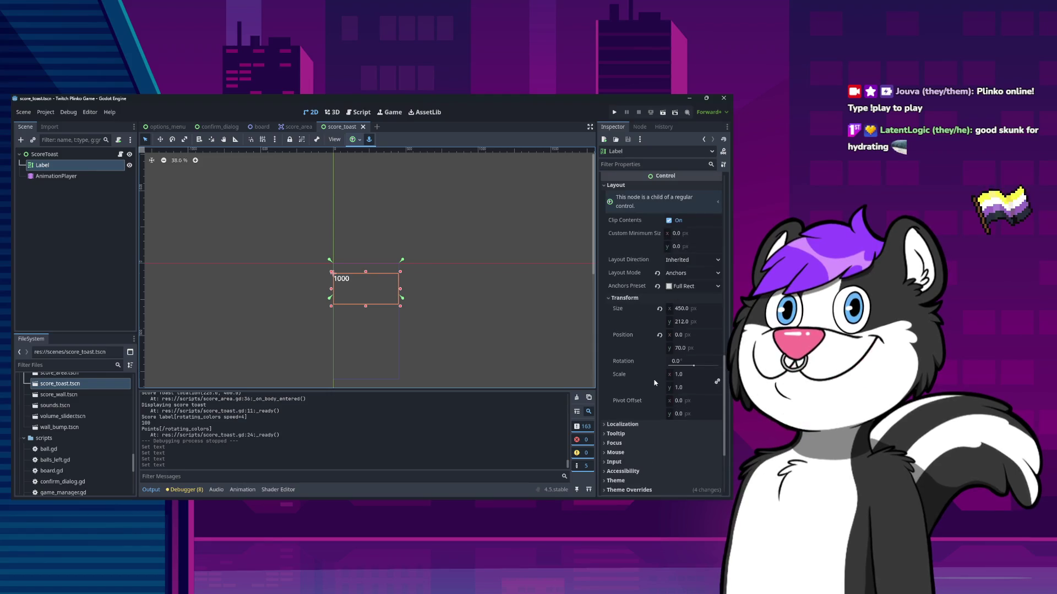
click(691, 347)
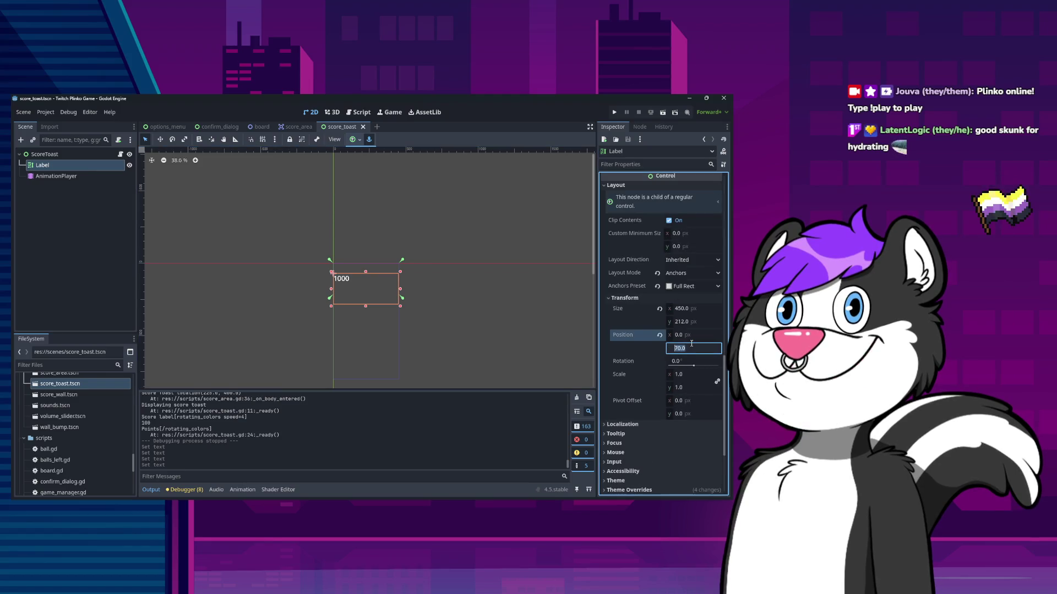
text(9)
key(Return)
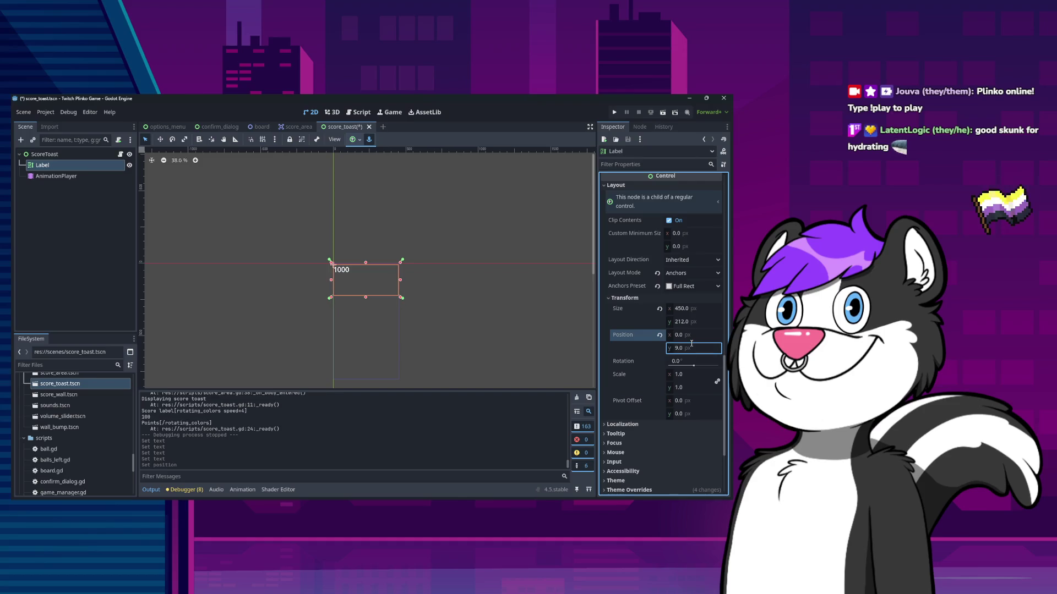
click(691, 347)
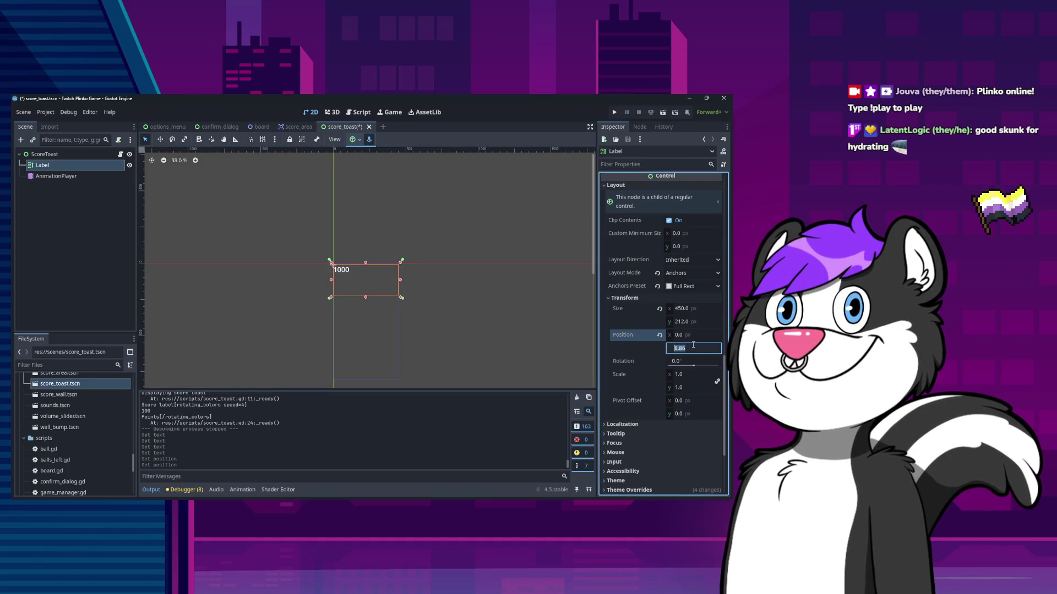
text(0)
key(Return)
click(489, 297)
key(ctrl+s)
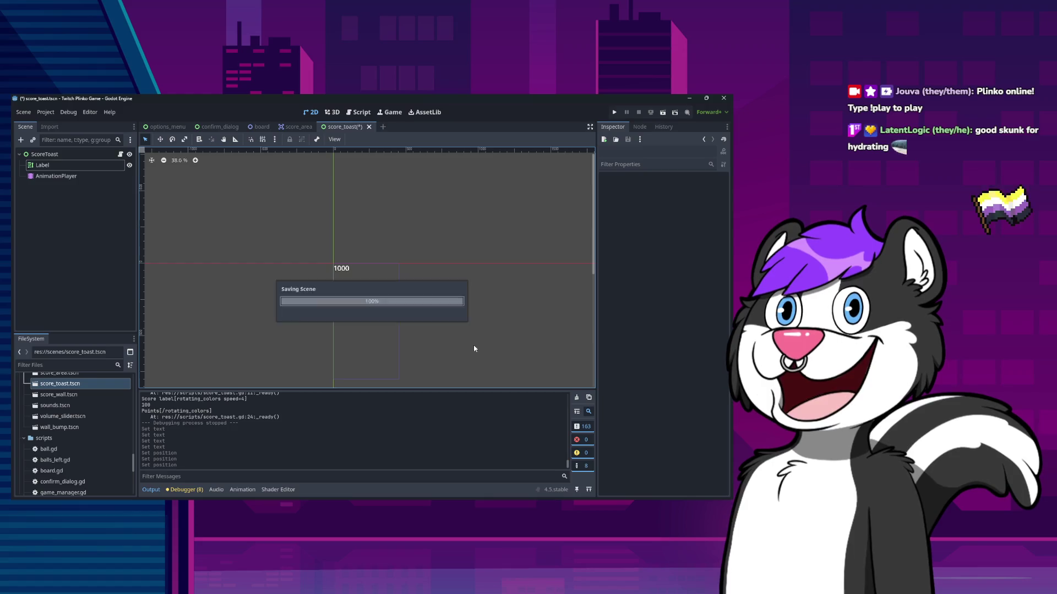
Reselect the Label and select its entire BBCode text
click(99, 165)
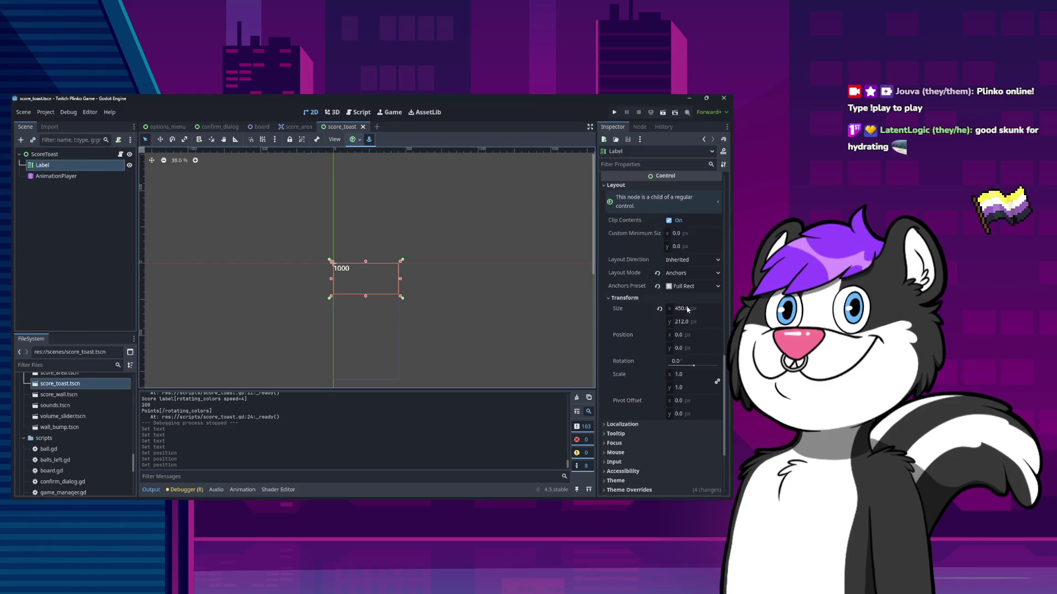
scroll(660, 275, up, 5)
drag(683, 243, 603, 211)
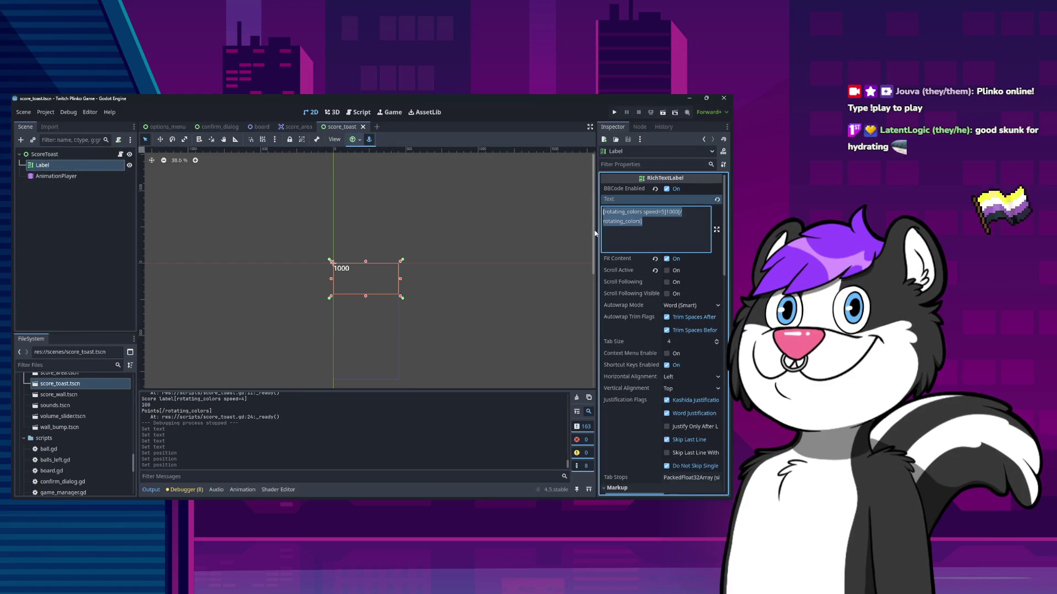
Clear the Label's BBCode text, test-run the game, stop it with F8, and close the editor
key(BackSpace)
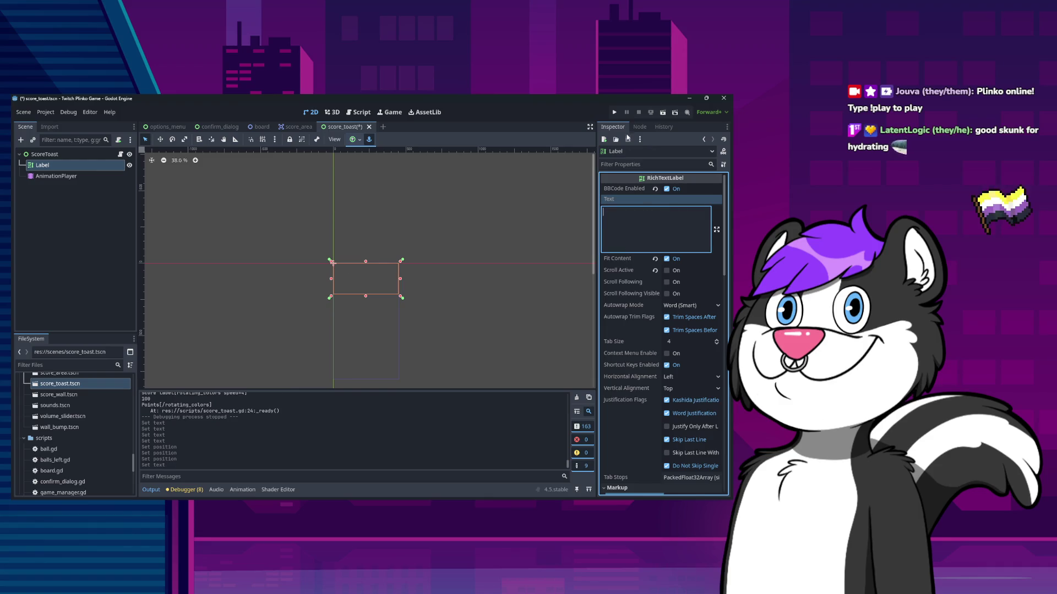
click(614, 112)
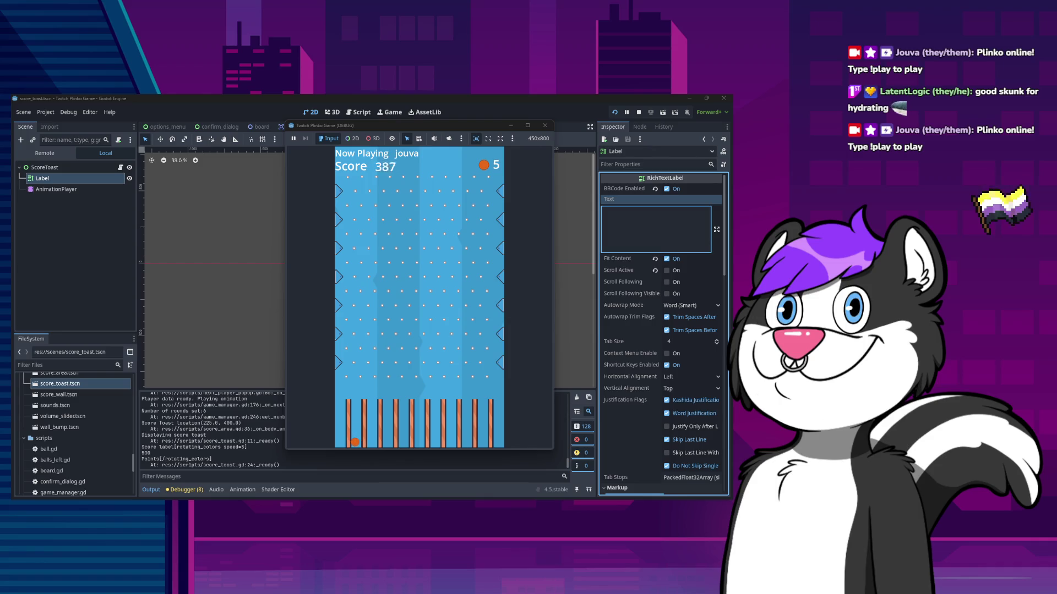
key(F8)
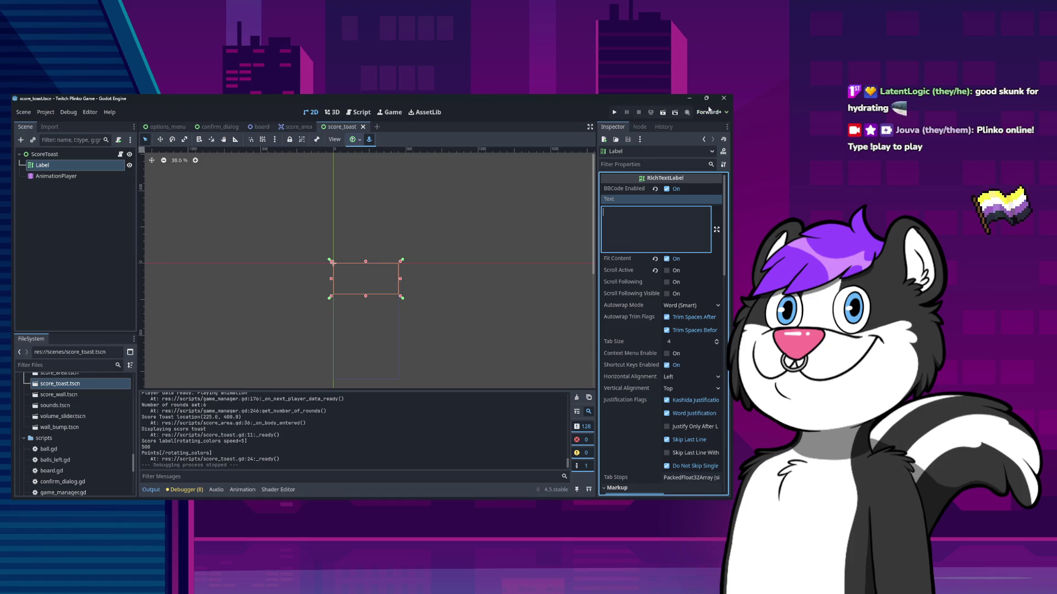
click(724, 98)
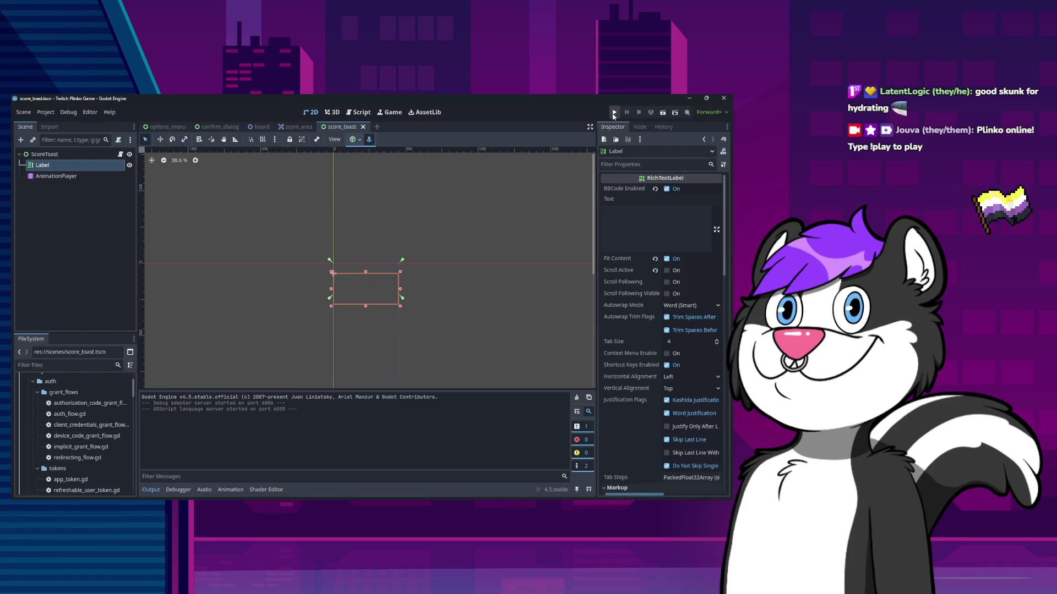
Run the Plinko game again, watch the score toast up to a score of 65, then stop it
click(613, 113)
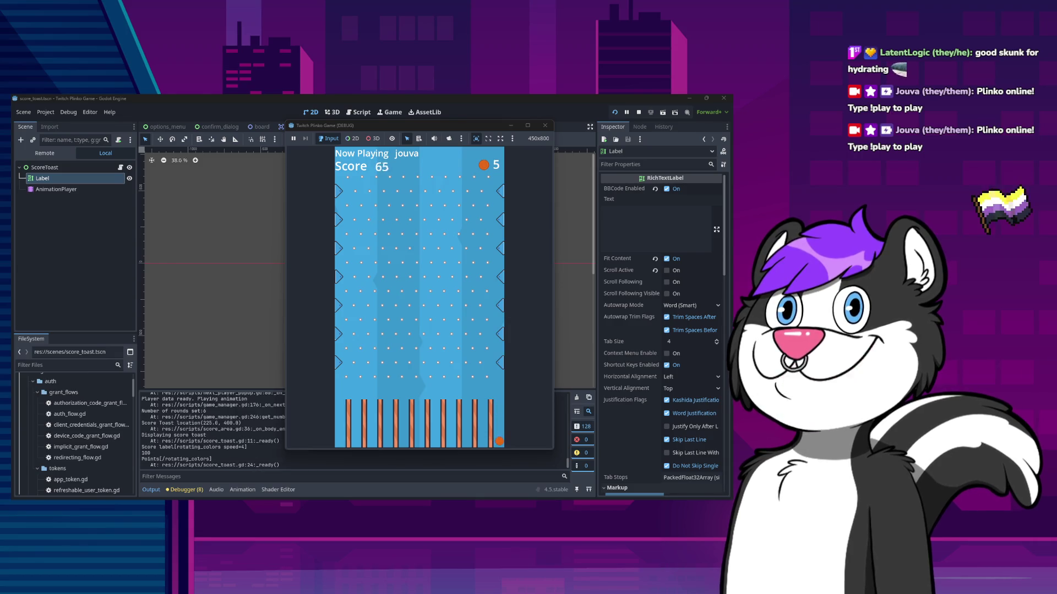
click(544, 127)
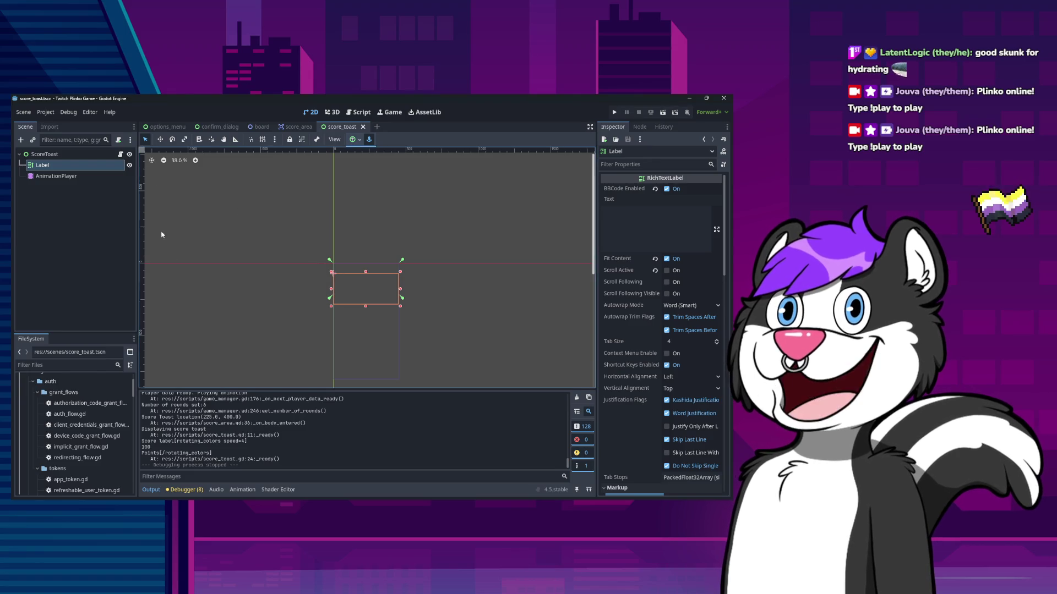
Inspect ScoreToast's Layout and Transform: Top Wide anchors, size 450 × 212 at position 0, 0
click(55, 154)
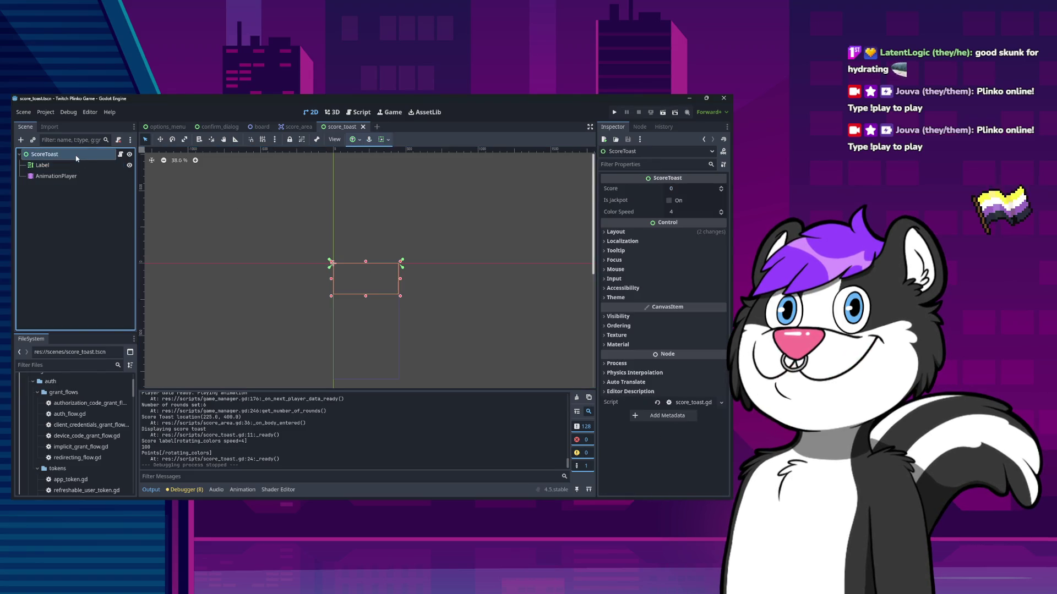
click(615, 231)
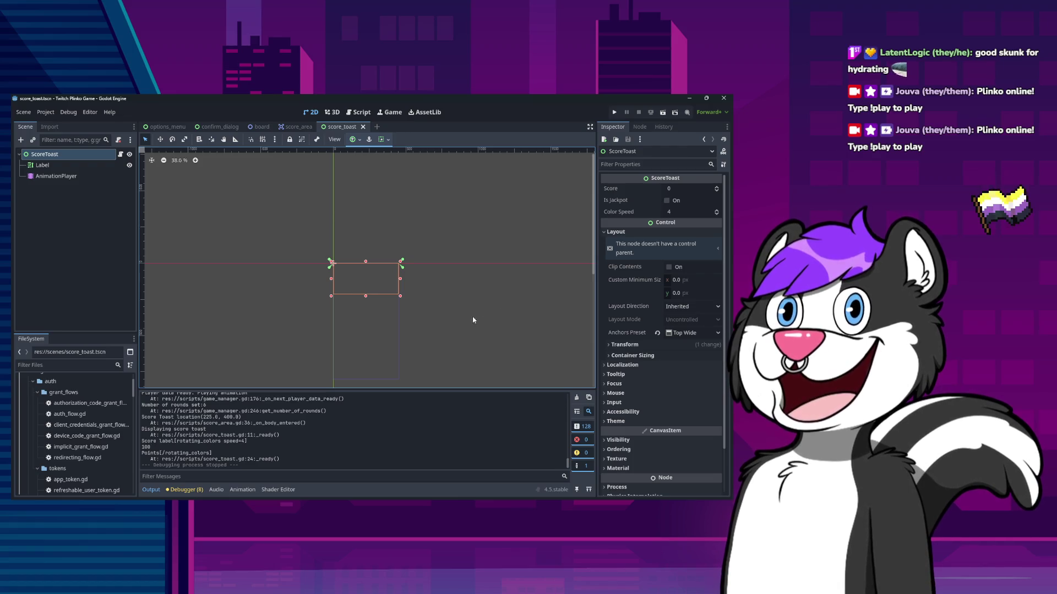
click(612, 345)
click(612, 345)
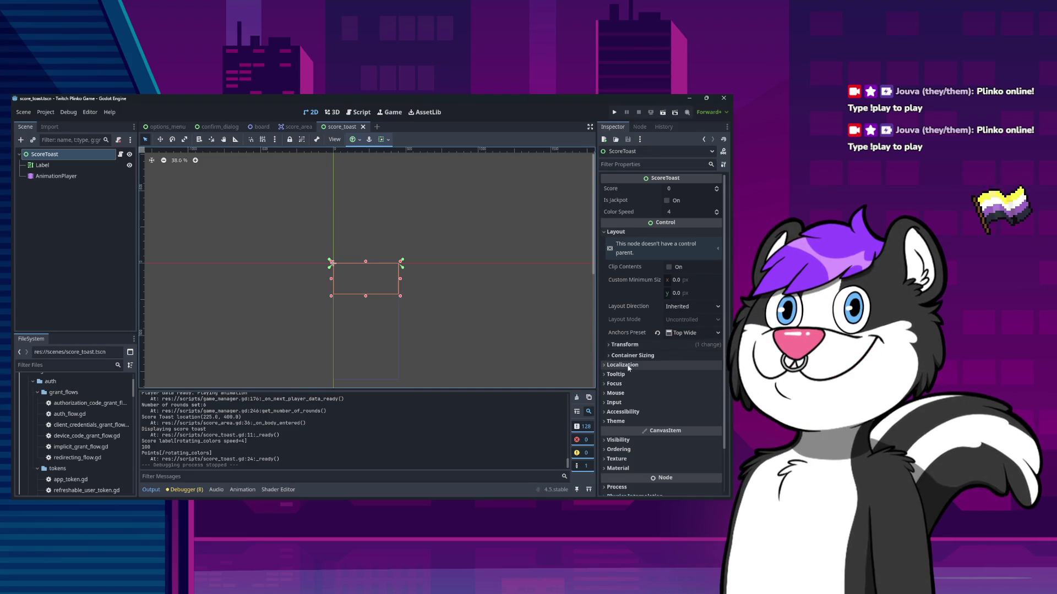
scroll(624, 363, down, 2)
scroll(624, 363, up, 2)
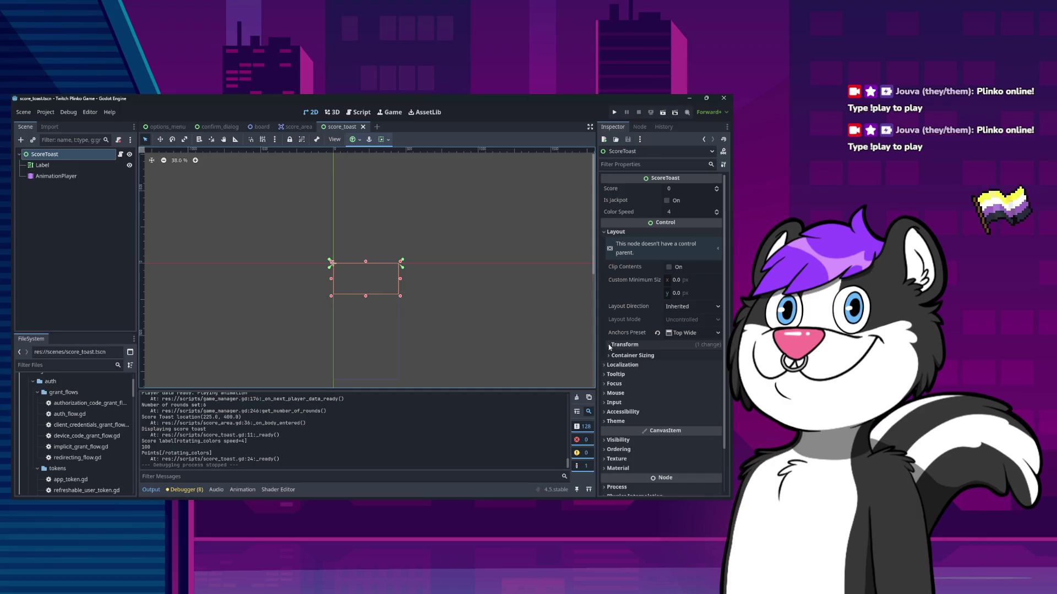
click(609, 346)
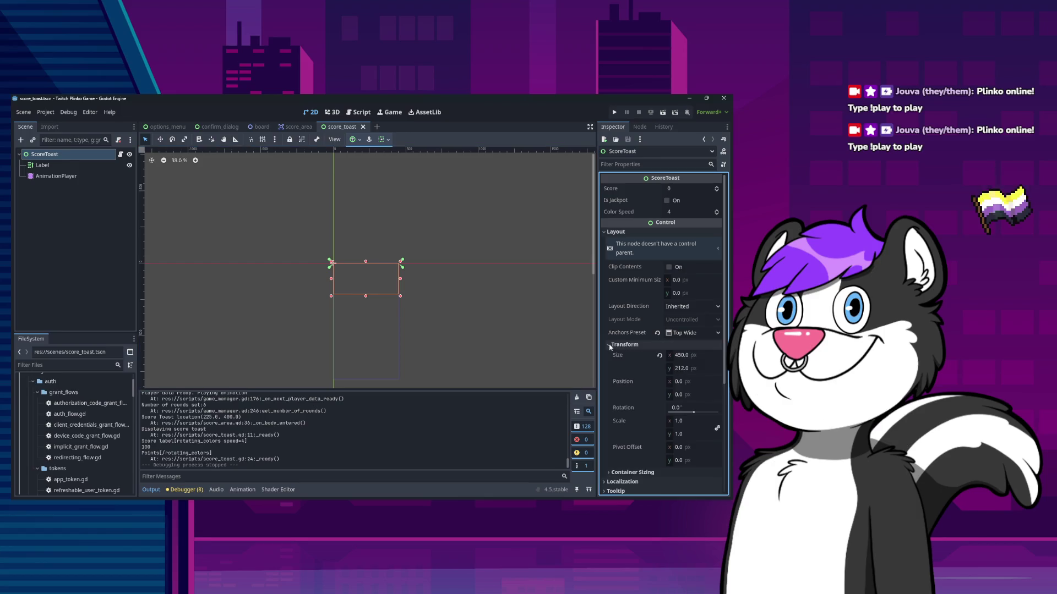
click(685, 356)
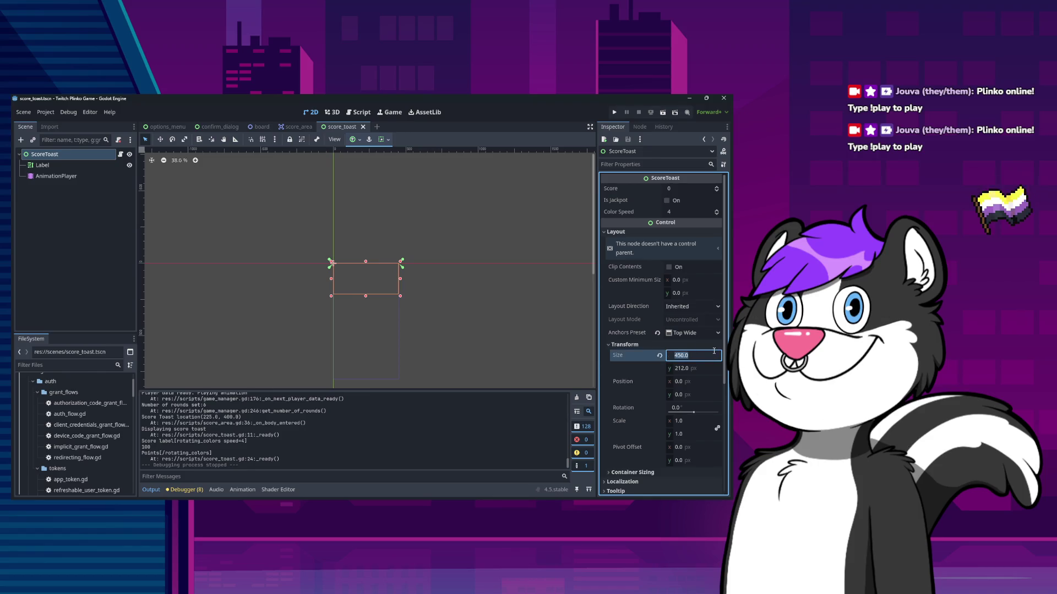
click(354, 140)
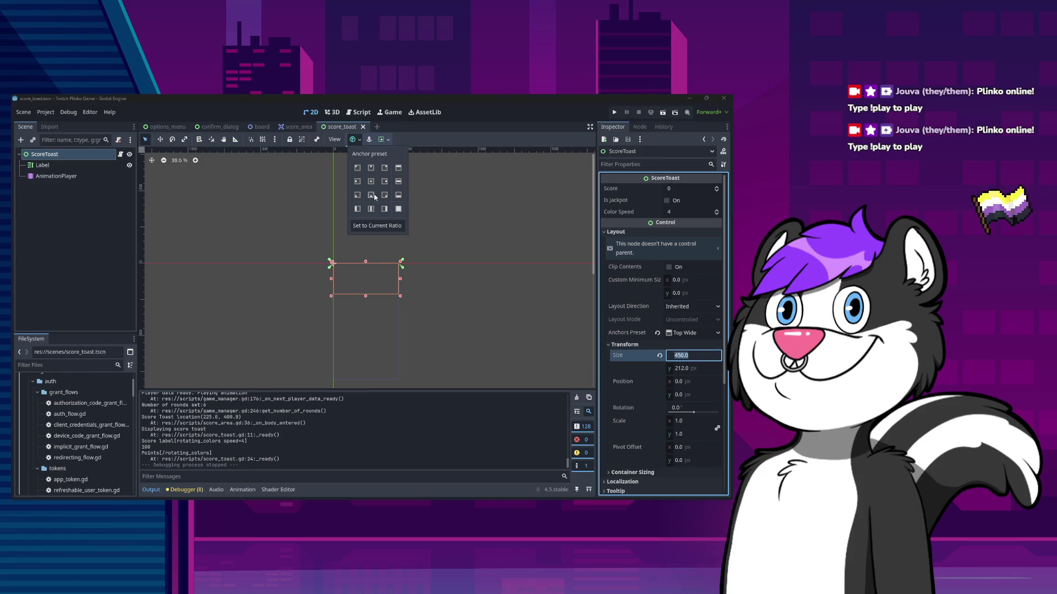
Apply the Full Rect anchor preset so ScoreToast fills the 450 × 800 screen
click(399, 209)
click(42, 165)
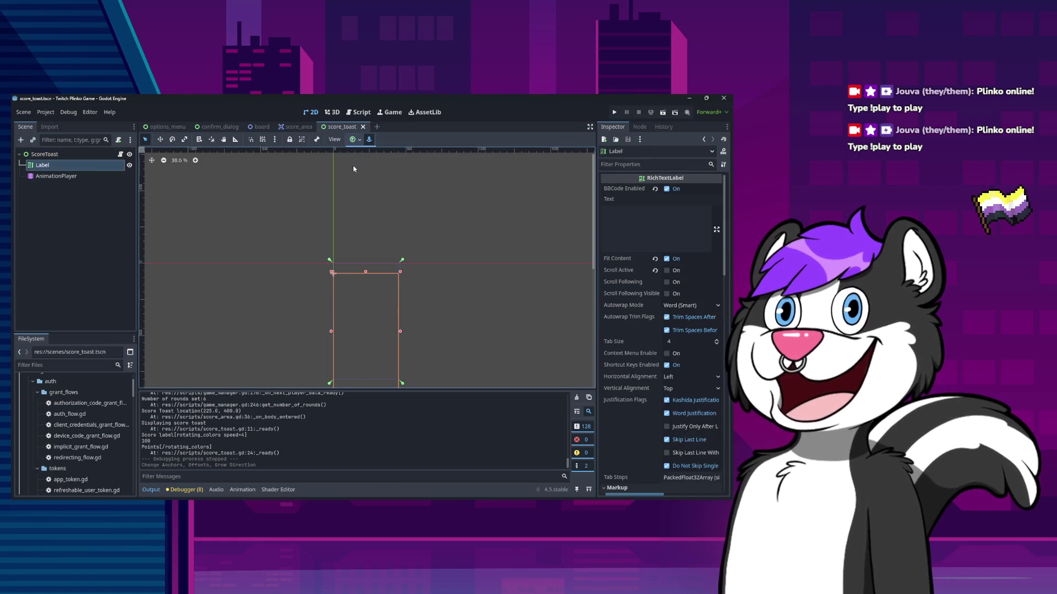
click(353, 139)
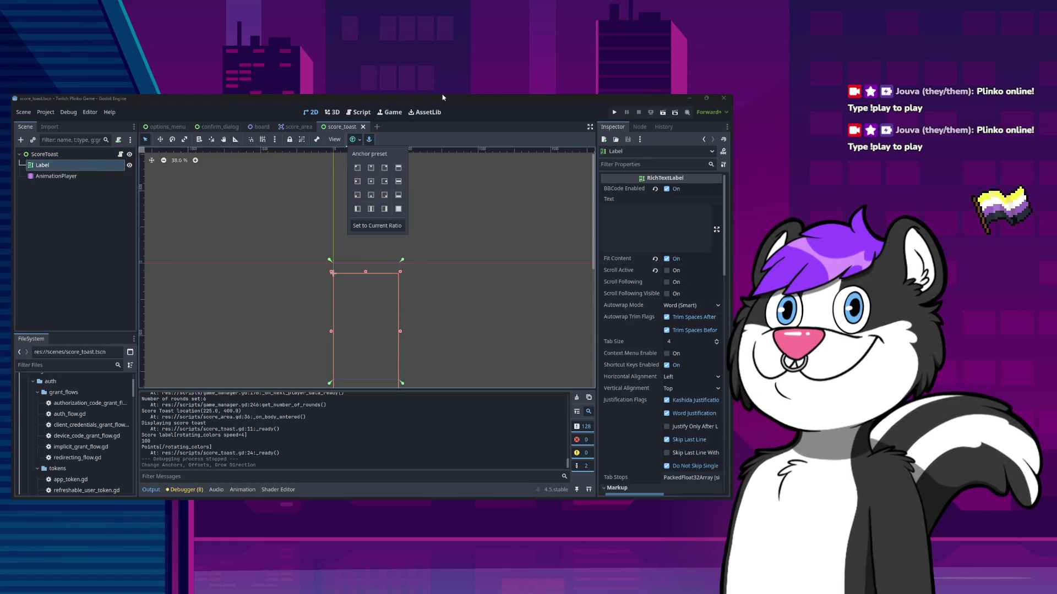
click(443, 98)
Set the Label's Position y to 0, save the scene, and run the game to test
scroll(640, 354, down, 10)
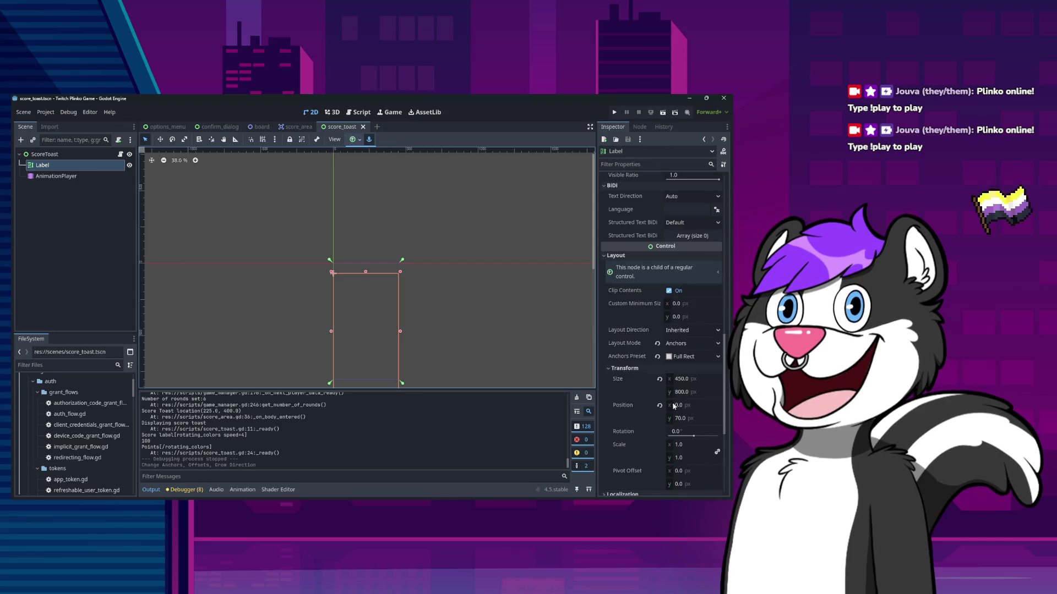
click(692, 419)
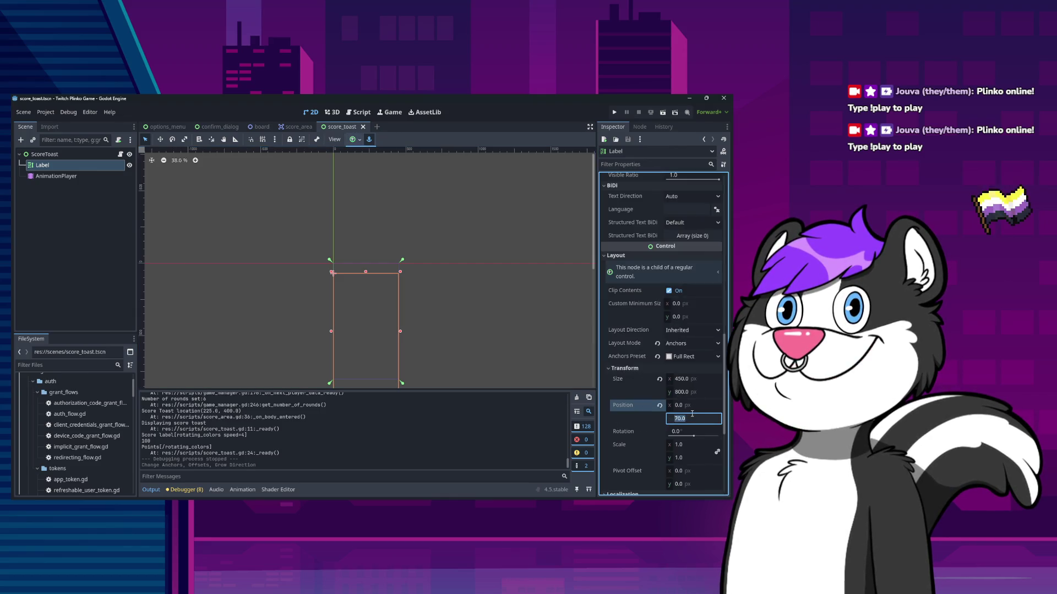
text(0)
key(Return)
click(460, 363)
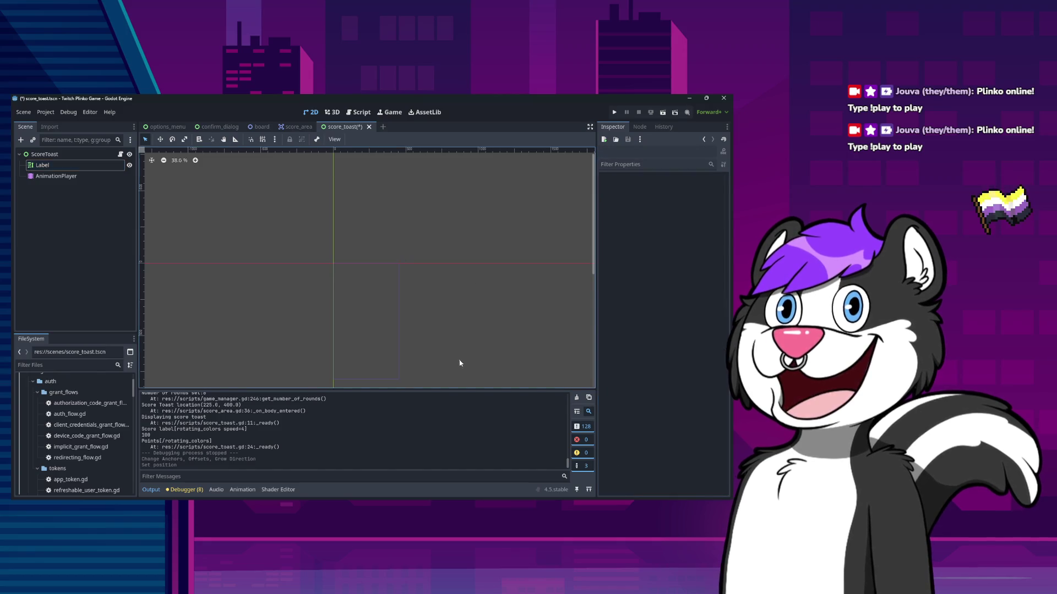
click(71, 169)
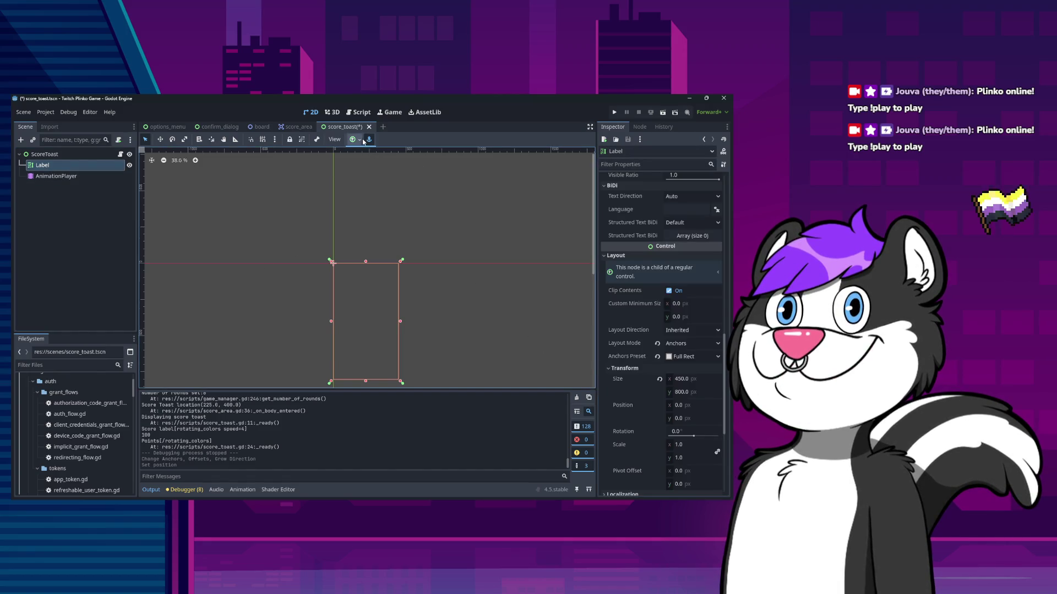
key(ctrl+s)
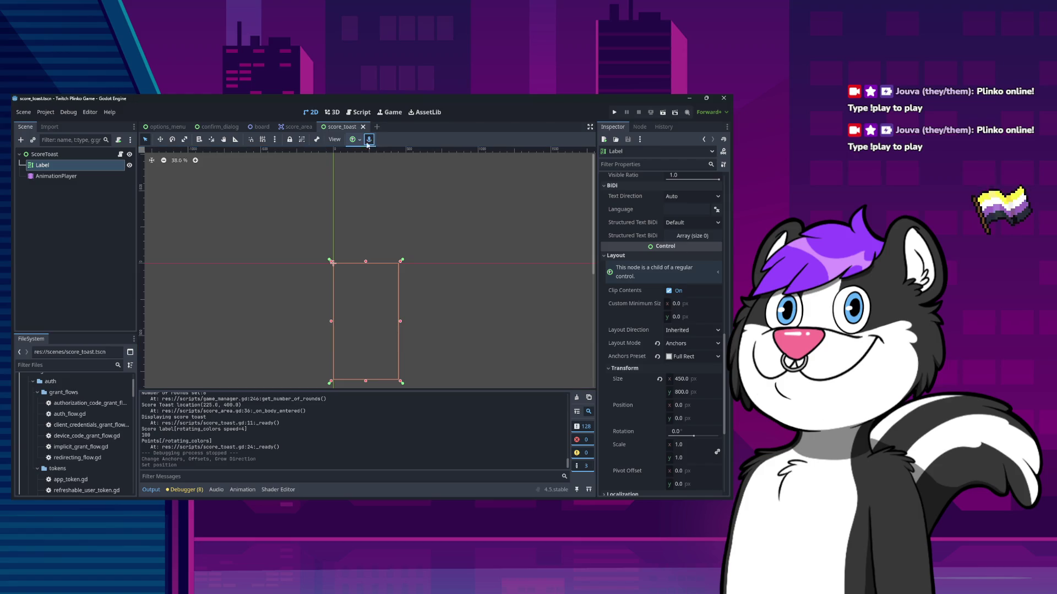
click(44, 154)
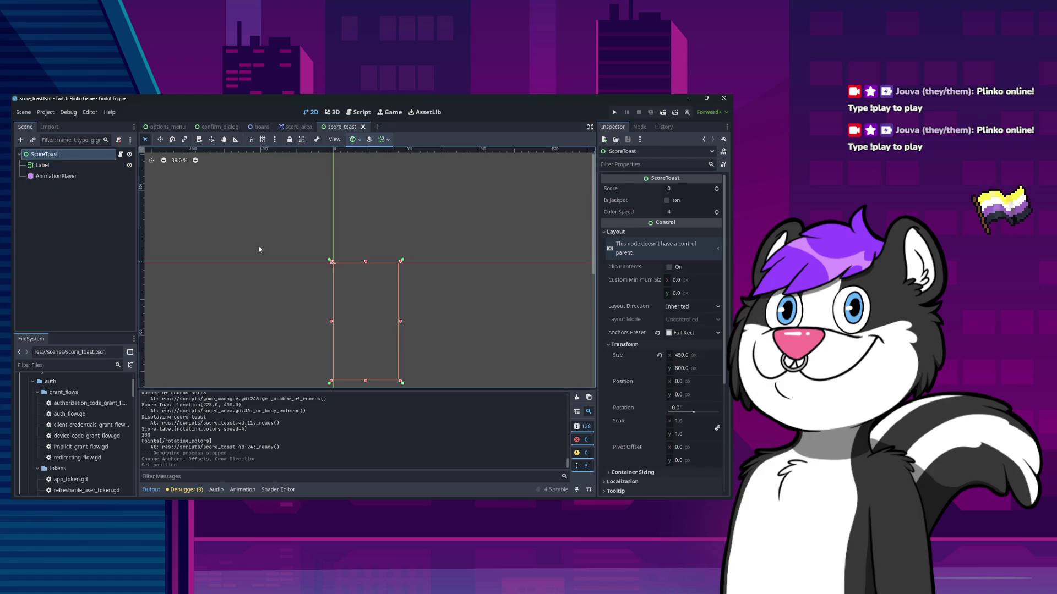
click(615, 112)
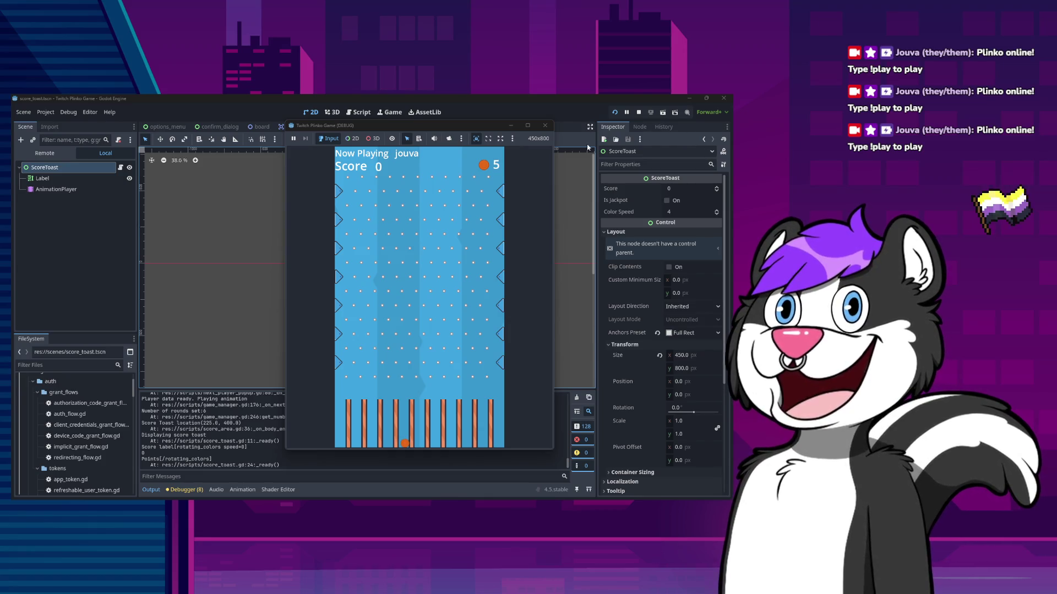
Stop the running Plinko debug game after checking the full-screen score toast
click(638, 112)
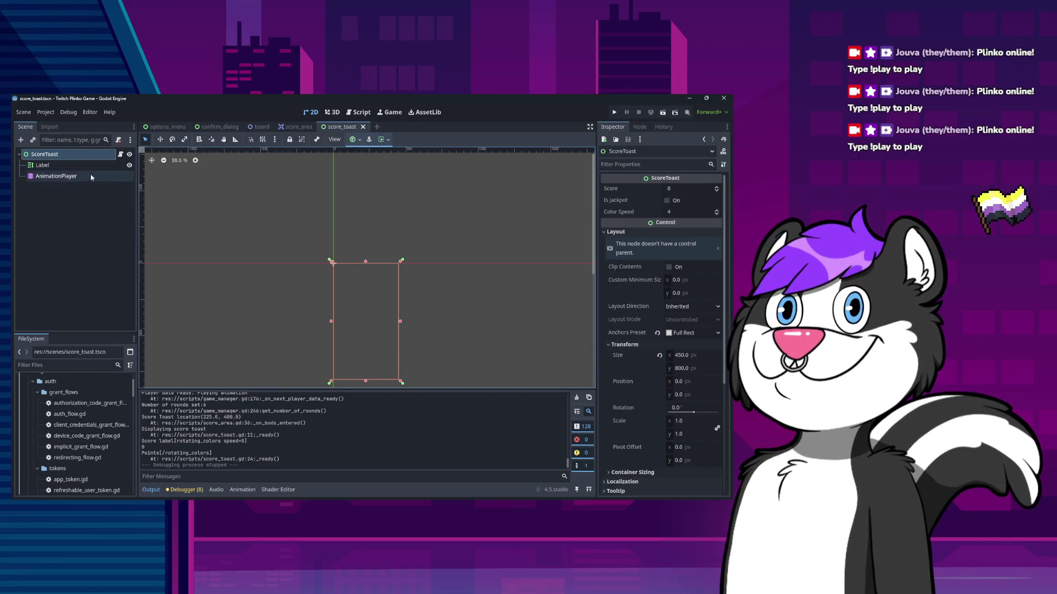
Open score_area.gd and review its RigidBody2D body check and is_jackpot check on line 13
click(297, 127)
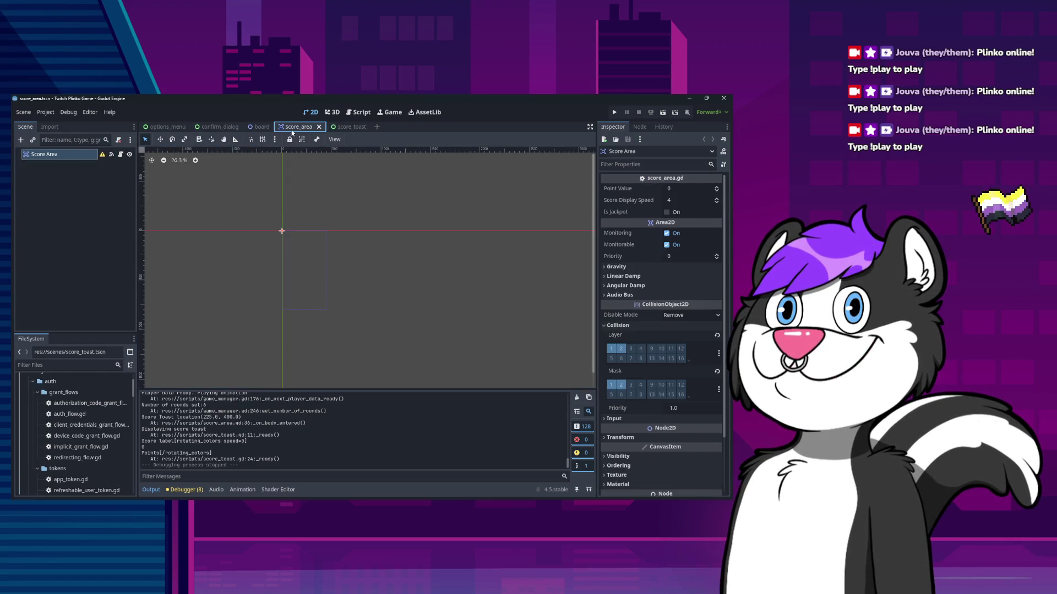
click(257, 129)
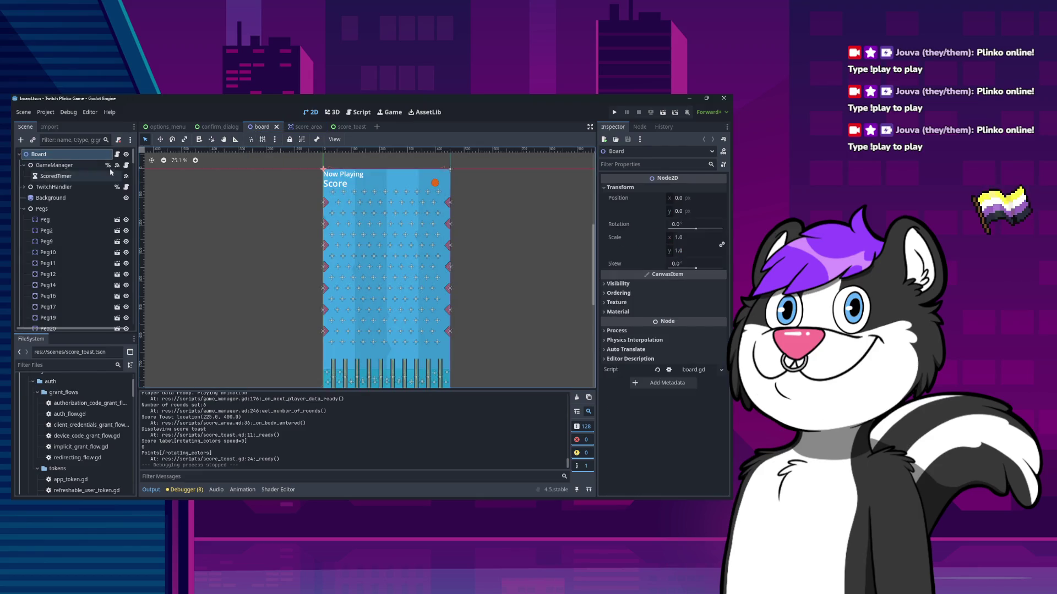
click(116, 154)
click(297, 127)
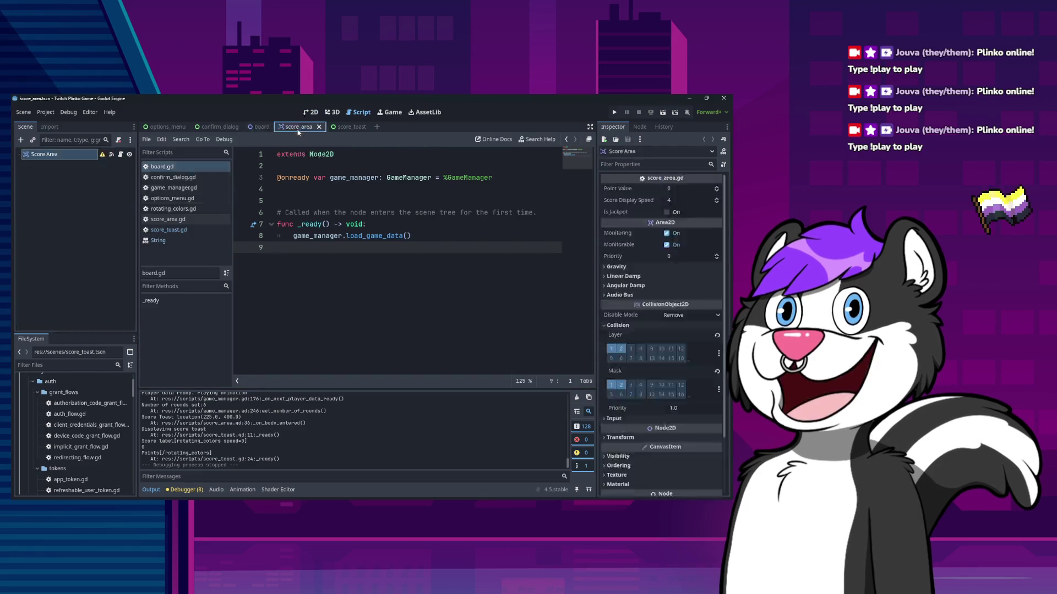
click(113, 155)
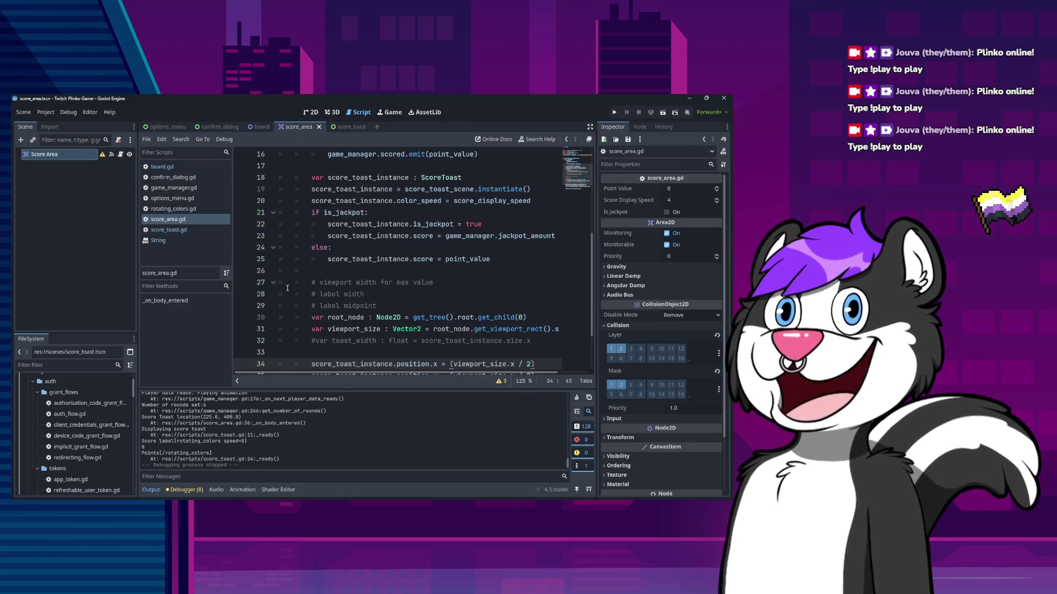
scroll(317, 308, up, 4)
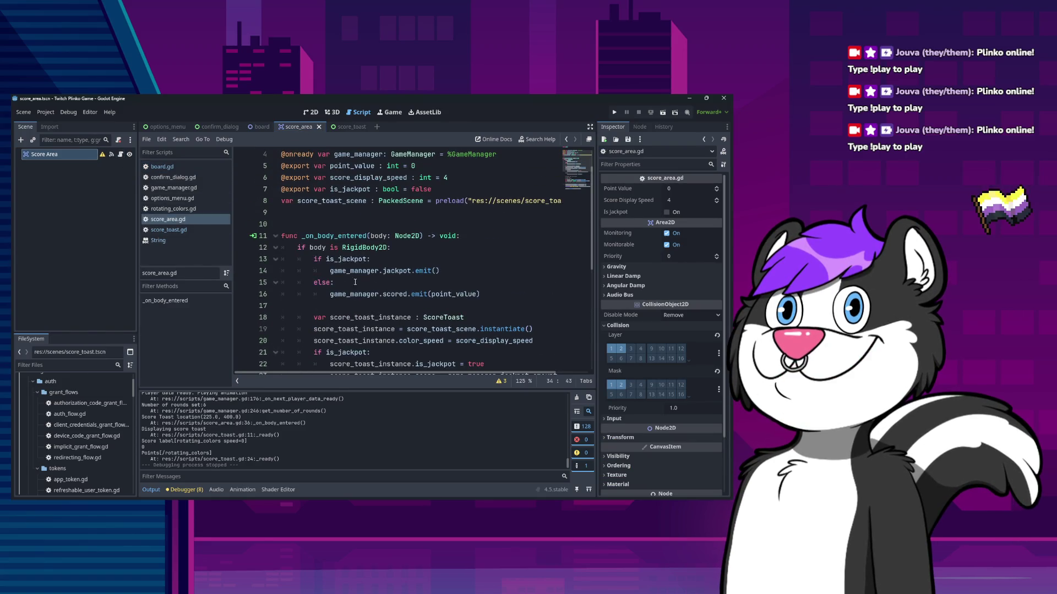
click(418, 249)
click(396, 263)
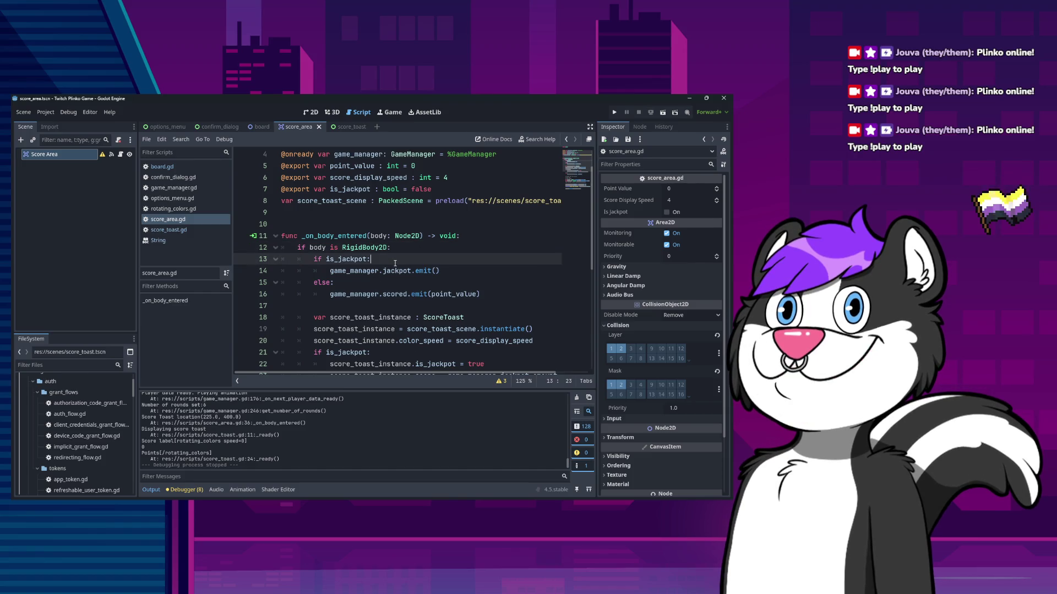
scroll(395, 263, down, 6)
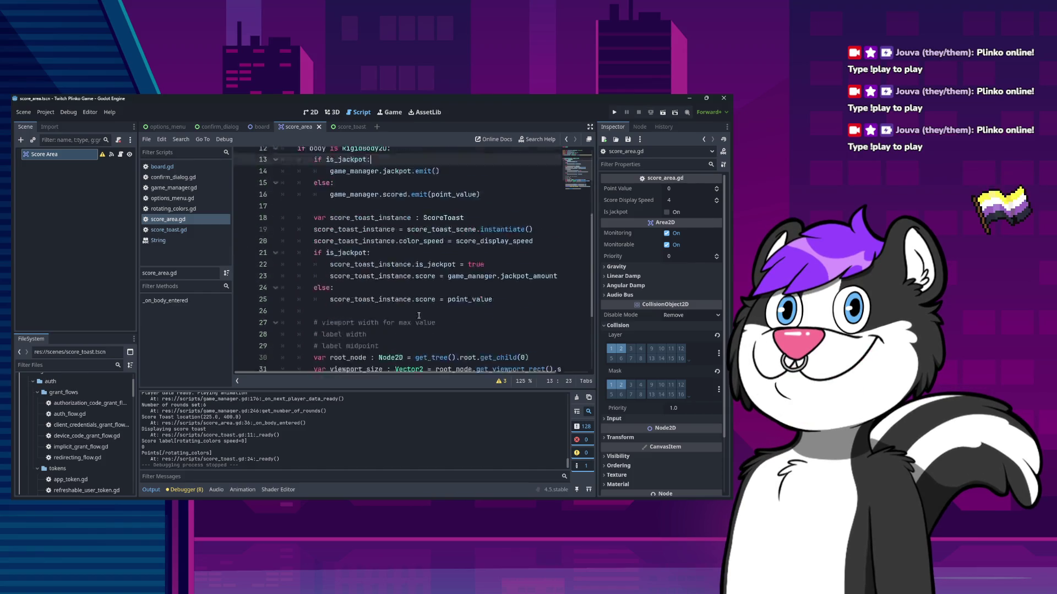
Inspect the print_debug toast-location line, then jump to the ScoreToast definition in score_toast.gd
click(466, 318)
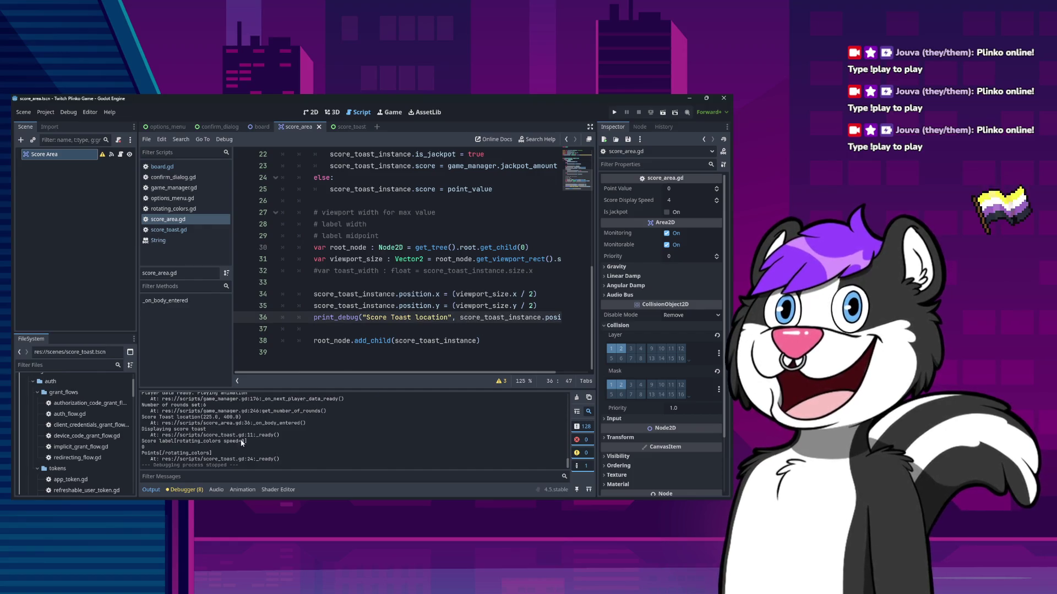
drag(147, 418, 244, 418)
click(229, 422)
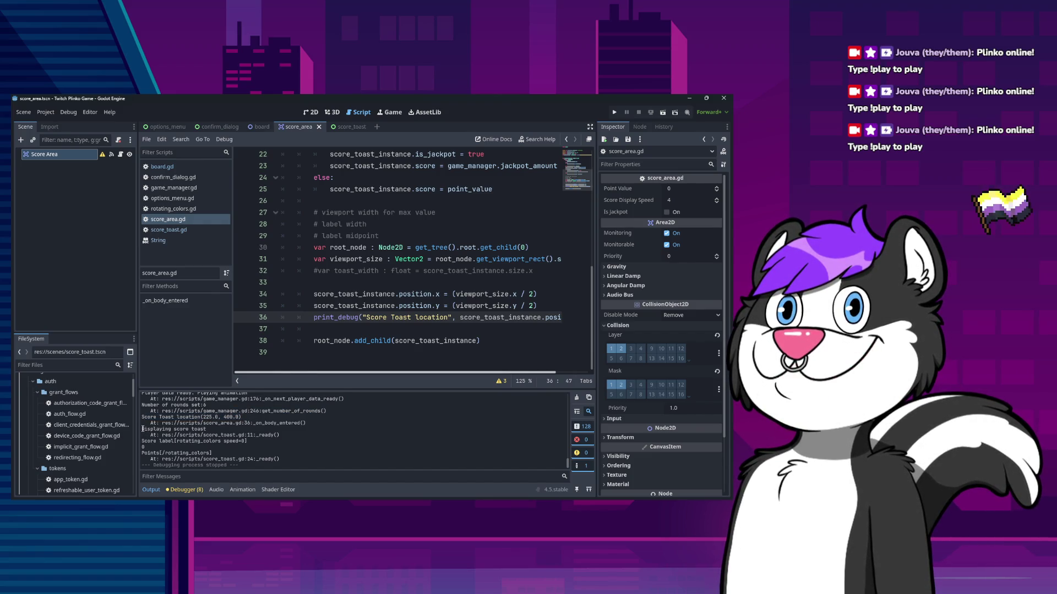
drag(306, 423, 223, 422)
drag(485, 341, 393, 345)
scroll(392, 345, up, 1)
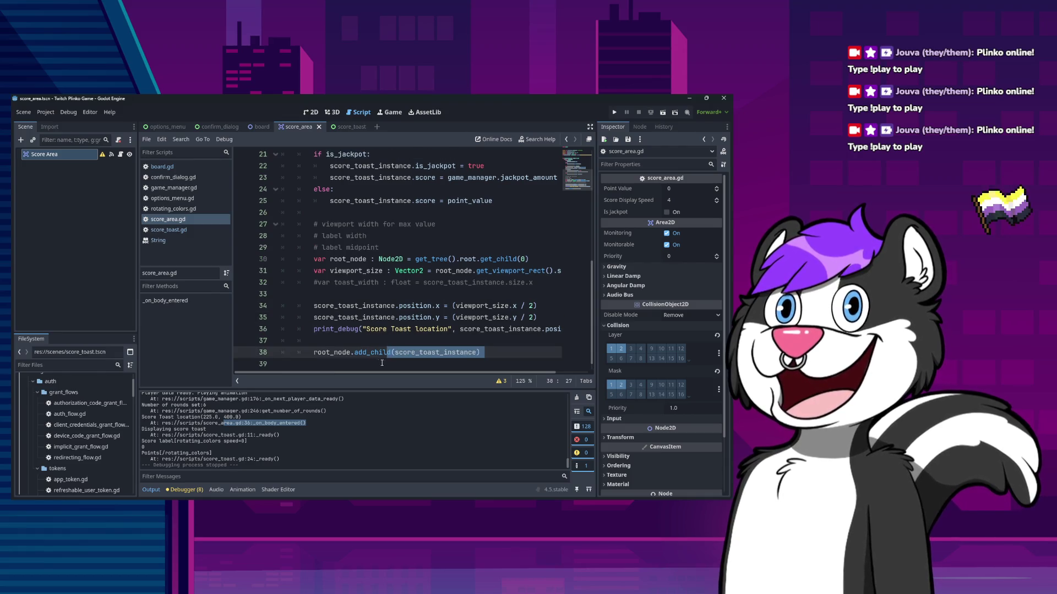
click(426, 346)
scroll(391, 321, up, 3)
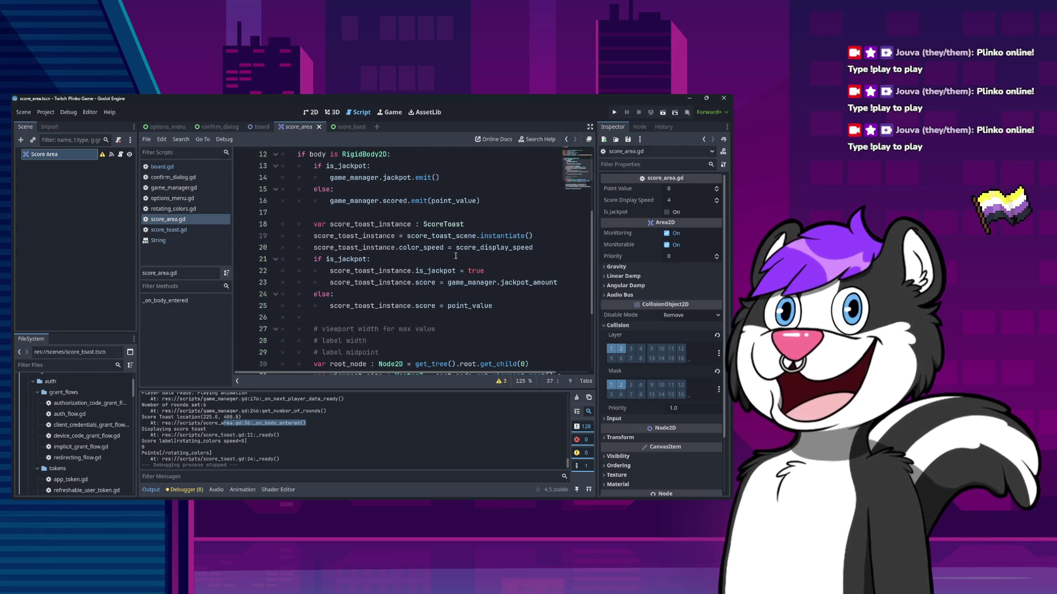
ctrl+click(444, 225)
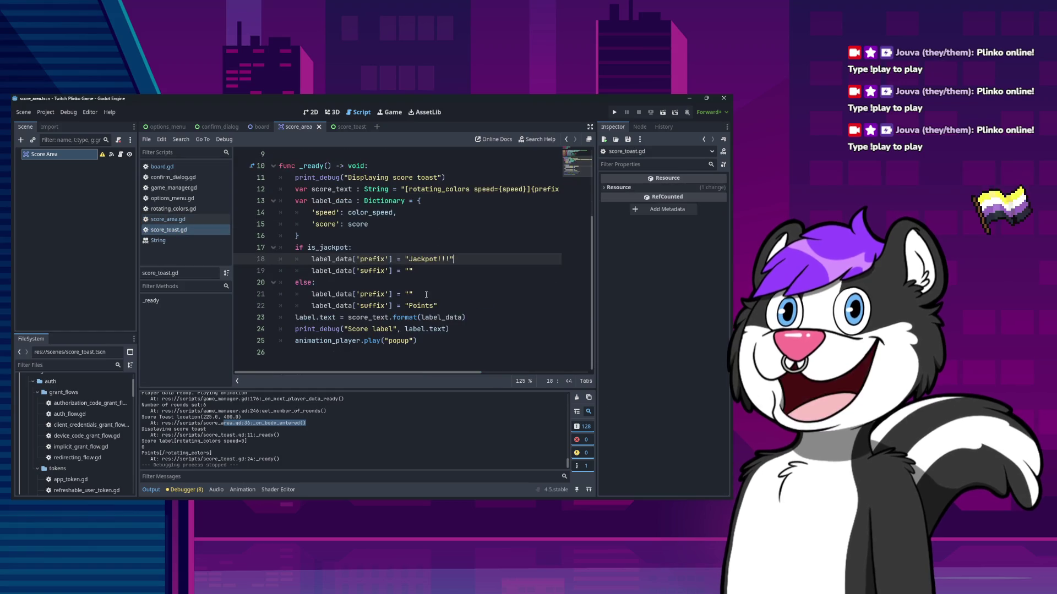
Look over the debug print line on line 11 of score_toast.gd
scroll(426, 295, up, 3)
click(457, 266)
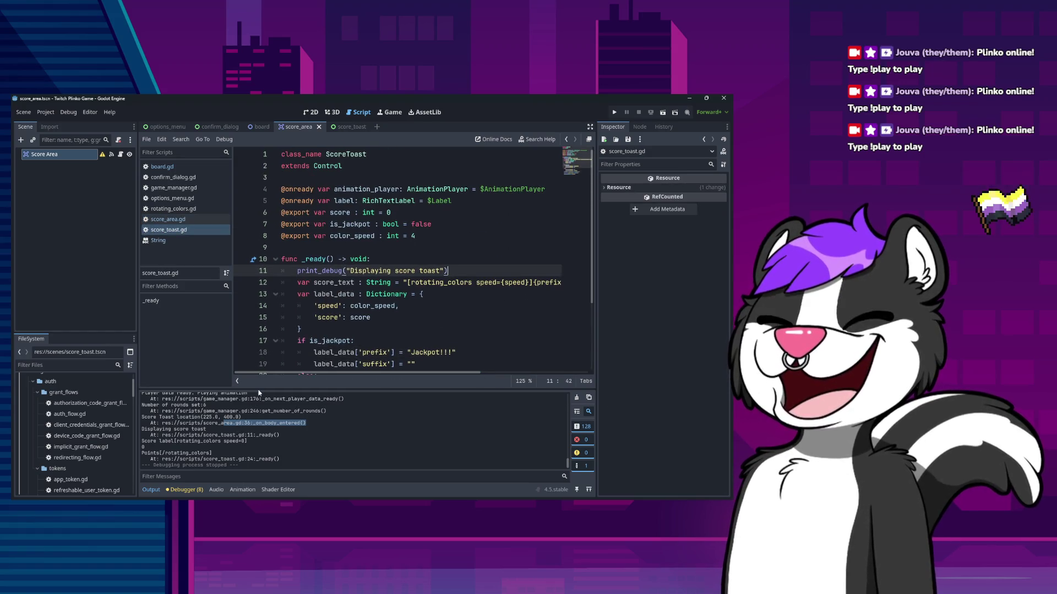
scroll(373, 339, right, 2)
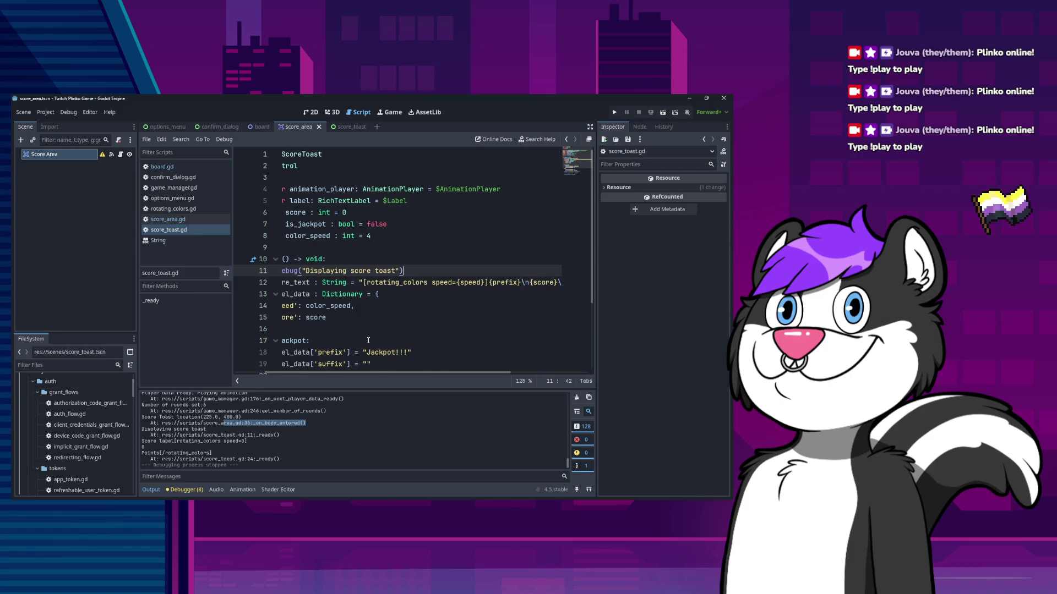
key(Home)
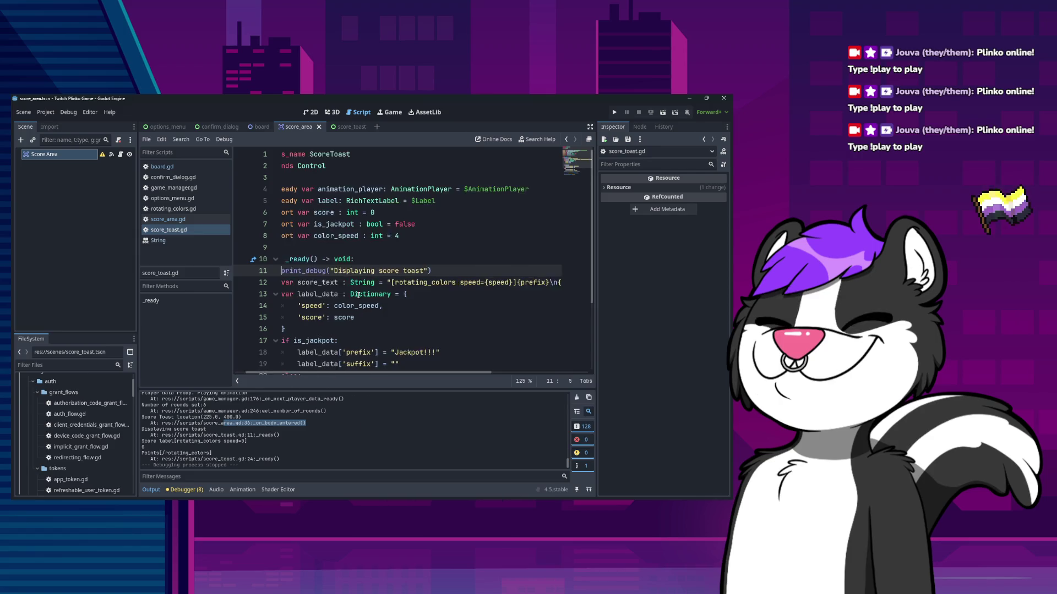
Find rotating_colors in the Output log and open rotating_colors.gd from the FileSystem dock
scroll(323, 333, down, 3)
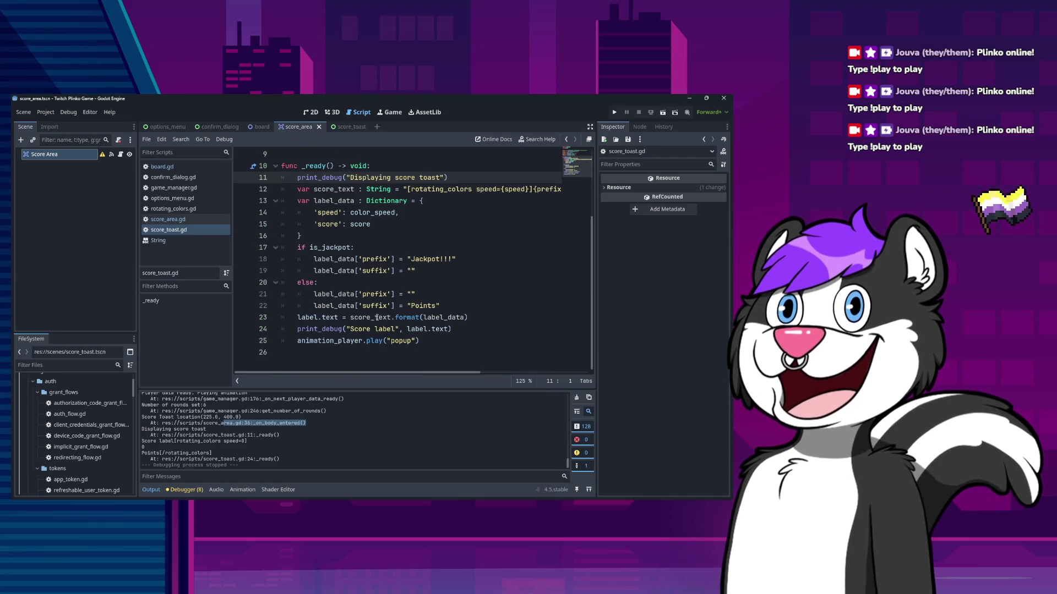
drag(174, 441, 249, 451)
click(215, 447)
double_click(213, 442)
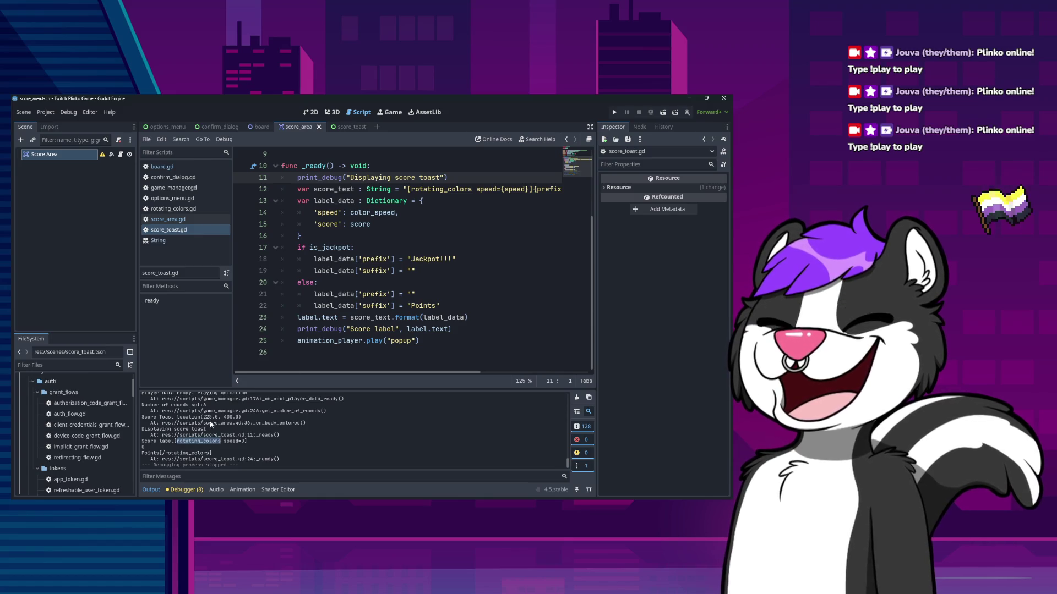
scroll(83, 434, down, 10)
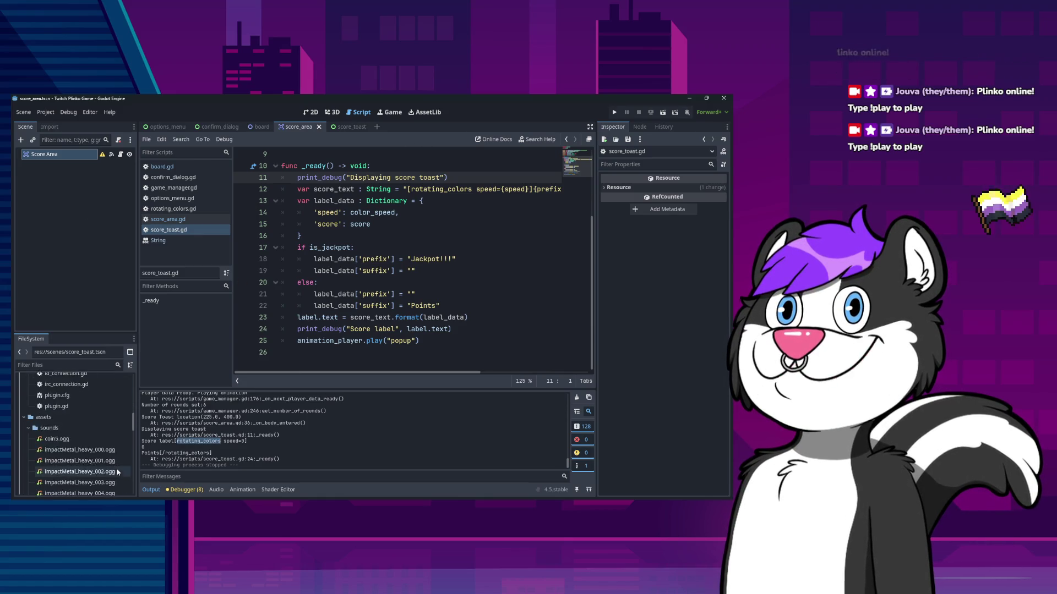
scroll(90, 447, up, 10)
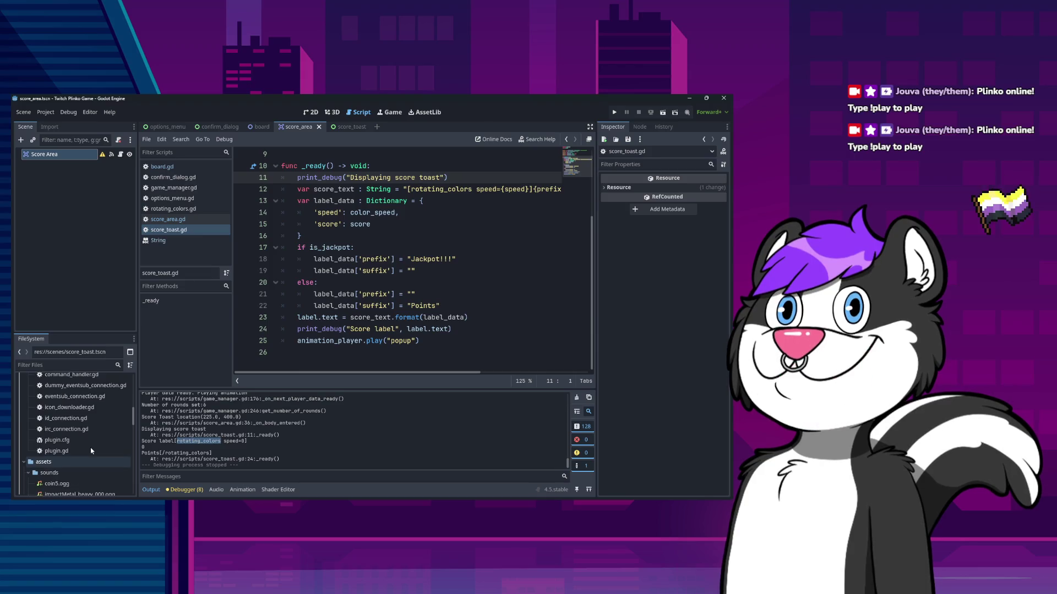
scroll(91, 449, down, 3)
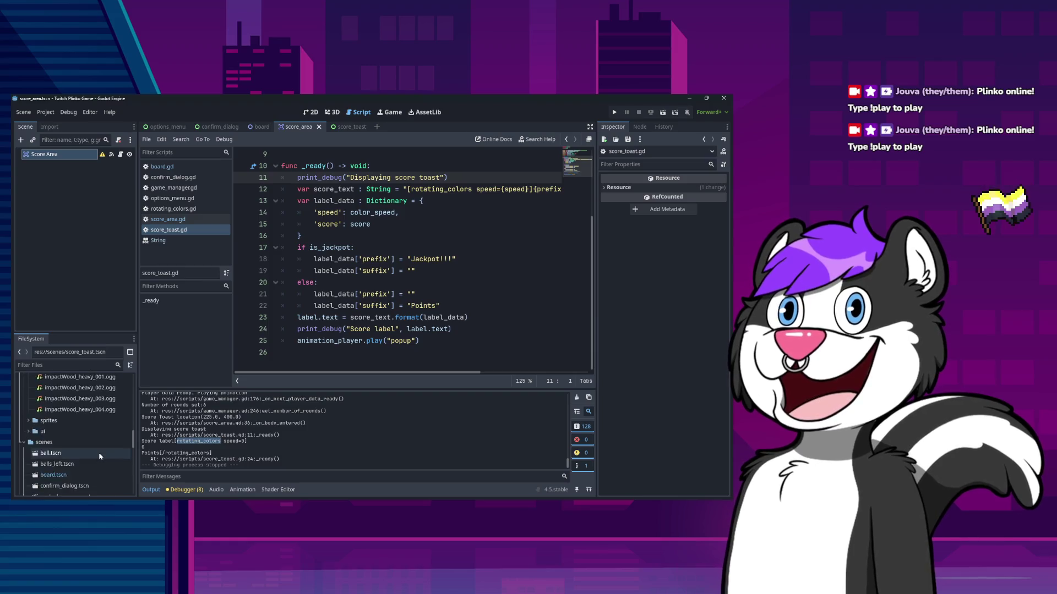
scroll(101, 456, down, 3)
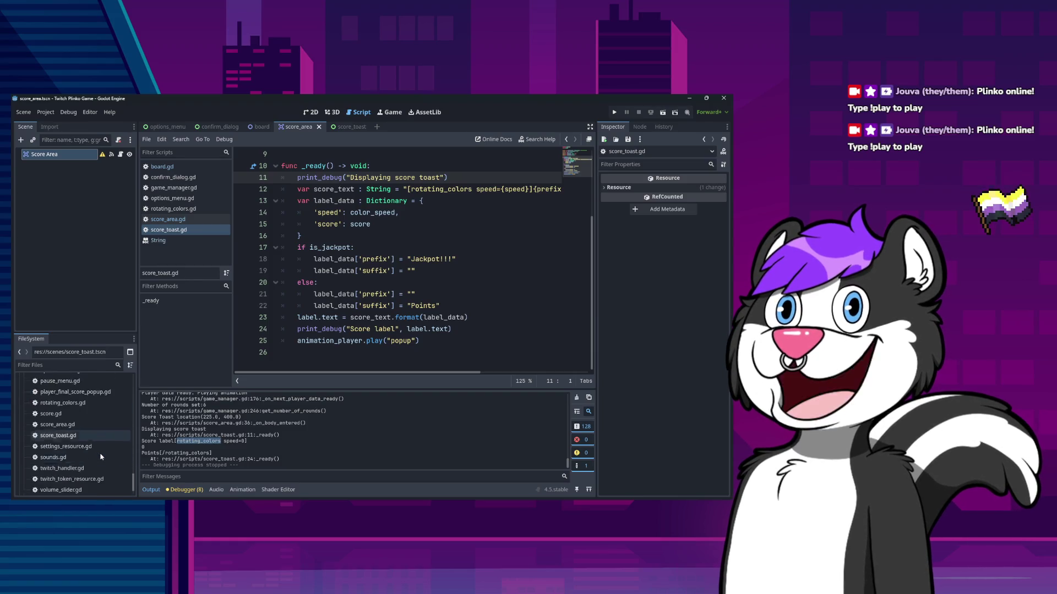
scroll(85, 438, down, 5)
scroll(85, 437, up, 1)
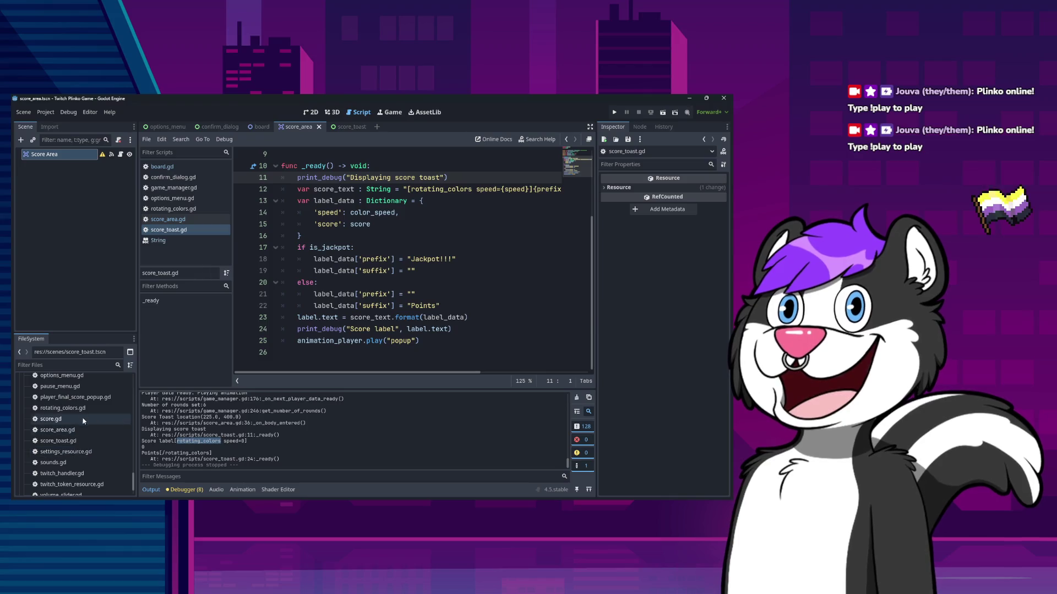
double_click(82, 410)
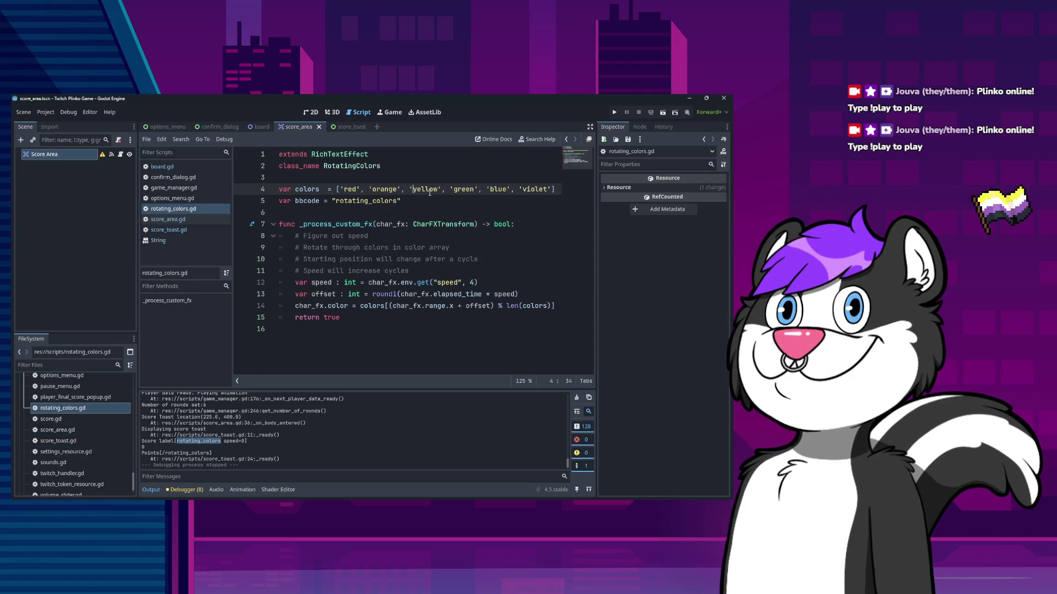
Review the colour list, the rotating_colors bbcode name, and the speed and elapsed_time lines
key(Right)
key(Right)
key(Right)
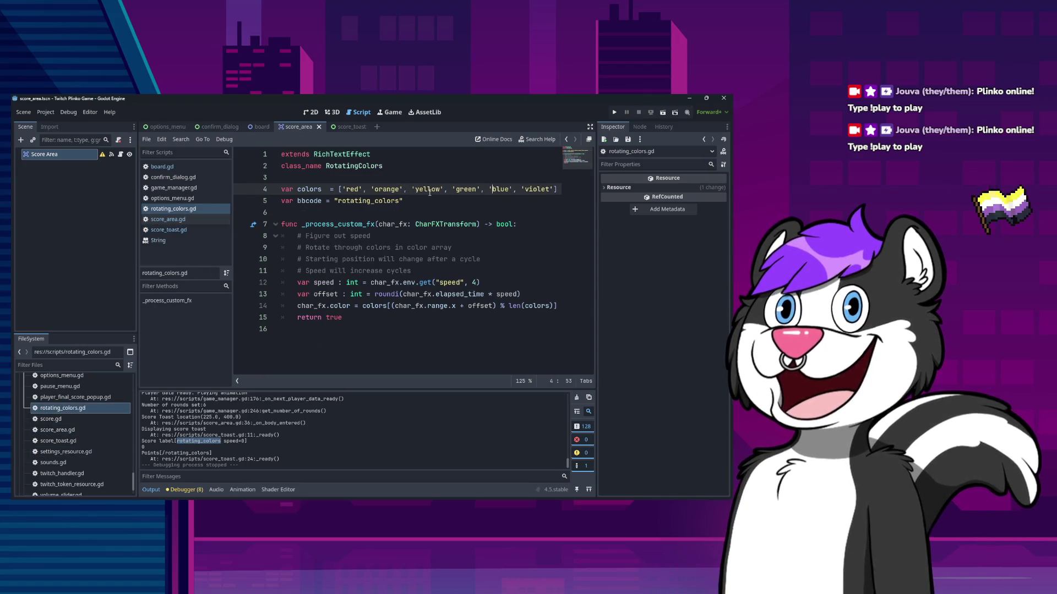
key(Down)
key(ctrl+Left)
key(ctrl+shift+Right)
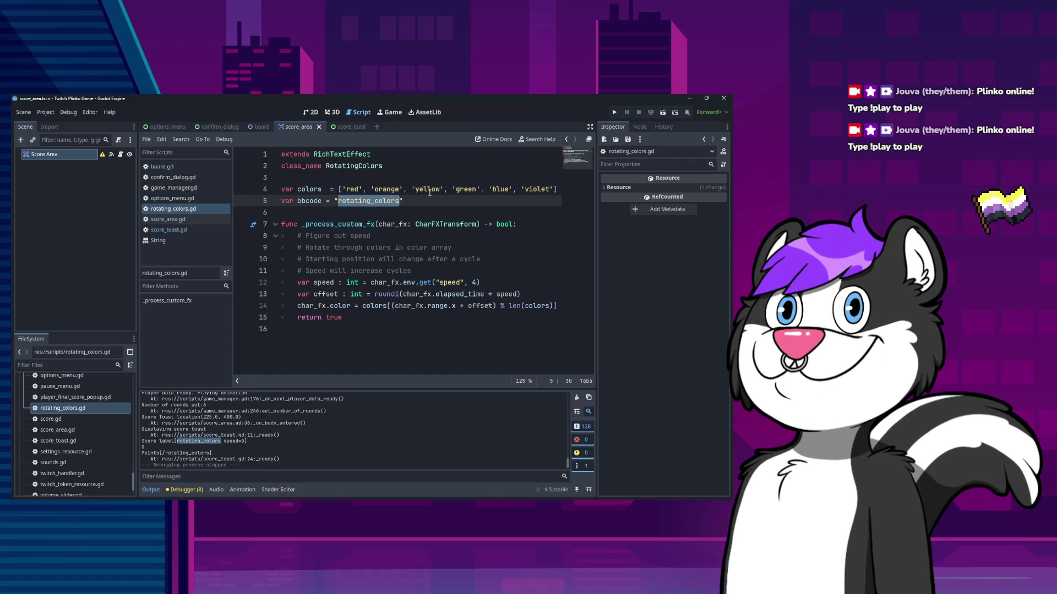
double_click(458, 281)
double_click(476, 294)
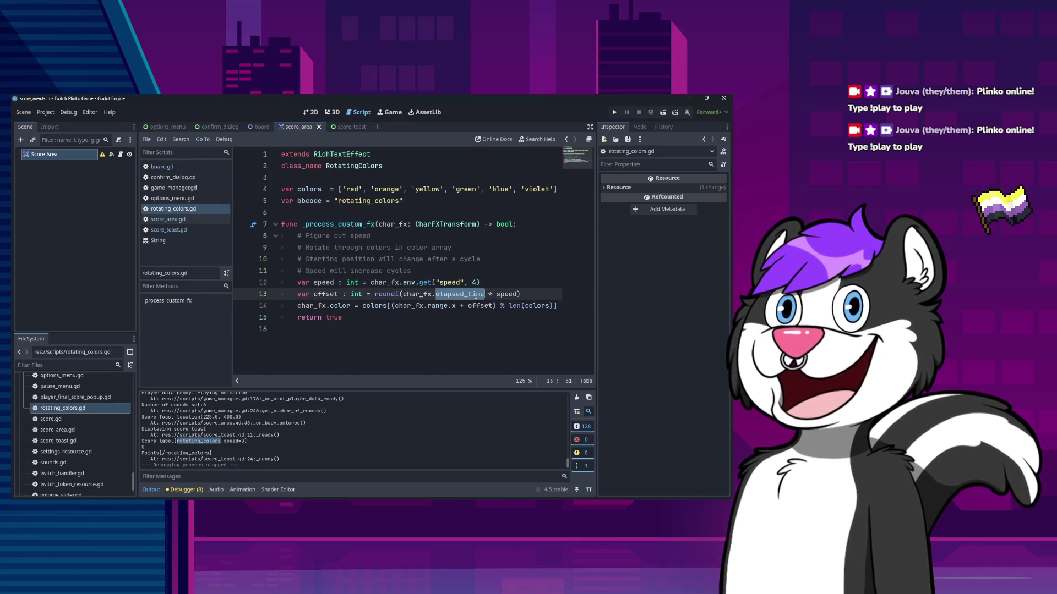
key(Right)
key(Right)
key(Right)
key(Down)
key(End)
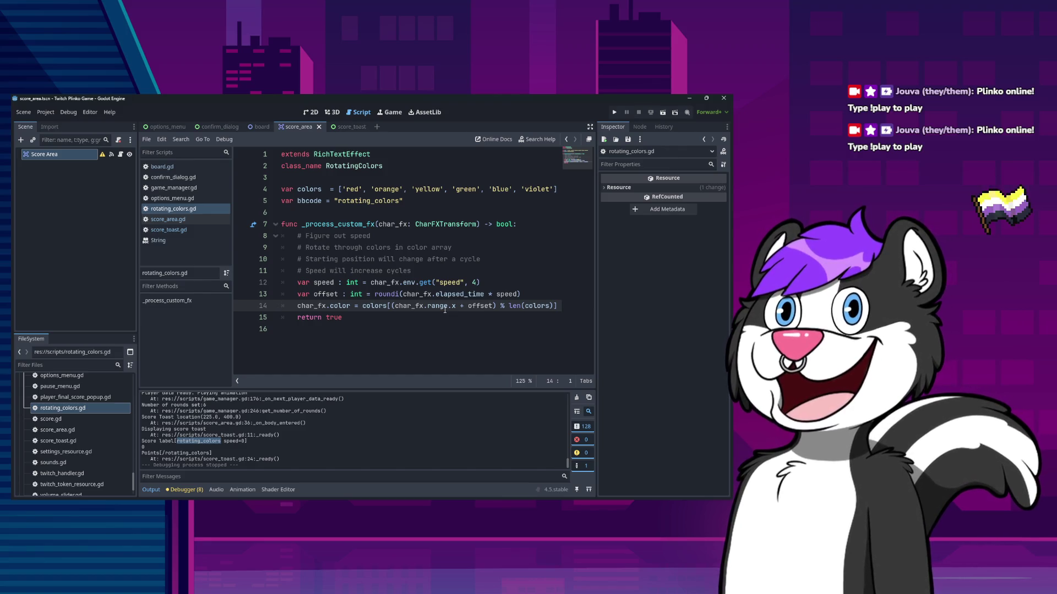
Move the class_name RotatingColors line above extends RichTextEffect with Alt+Up
key(ctrl+Home)
key(Down)
key(alt+Up)
key(Down)
key(Down)
key(Down)
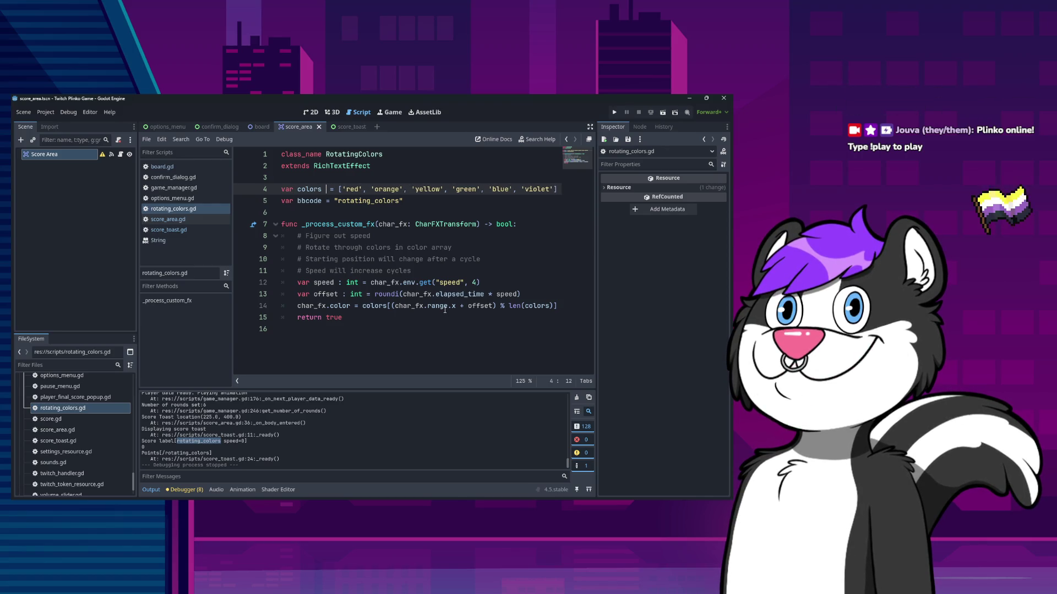
Type the colors variable as Array[String] and save rotating_colors.gd
text(: String)
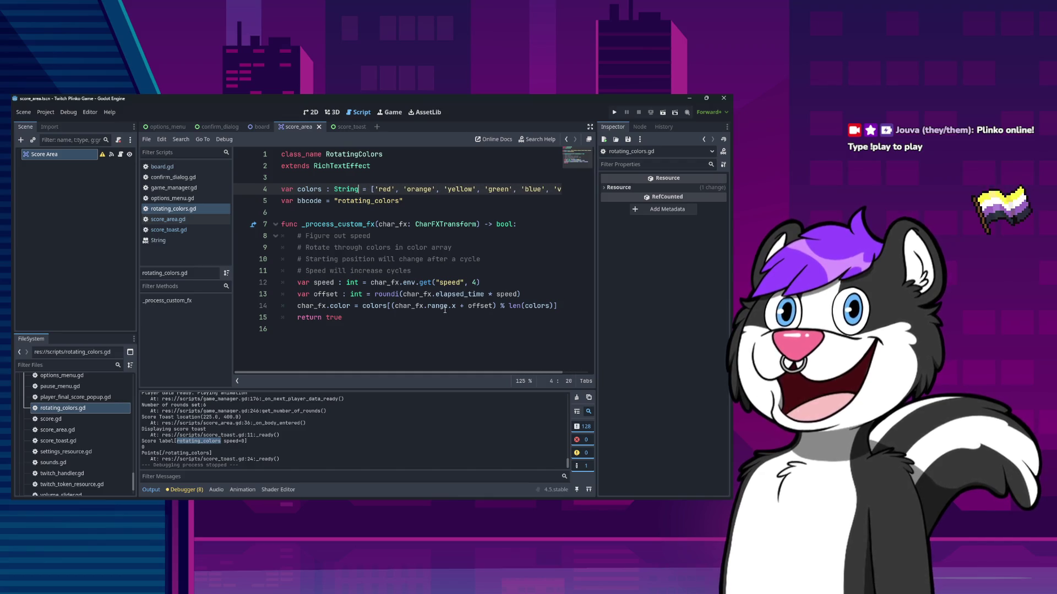
key(End)
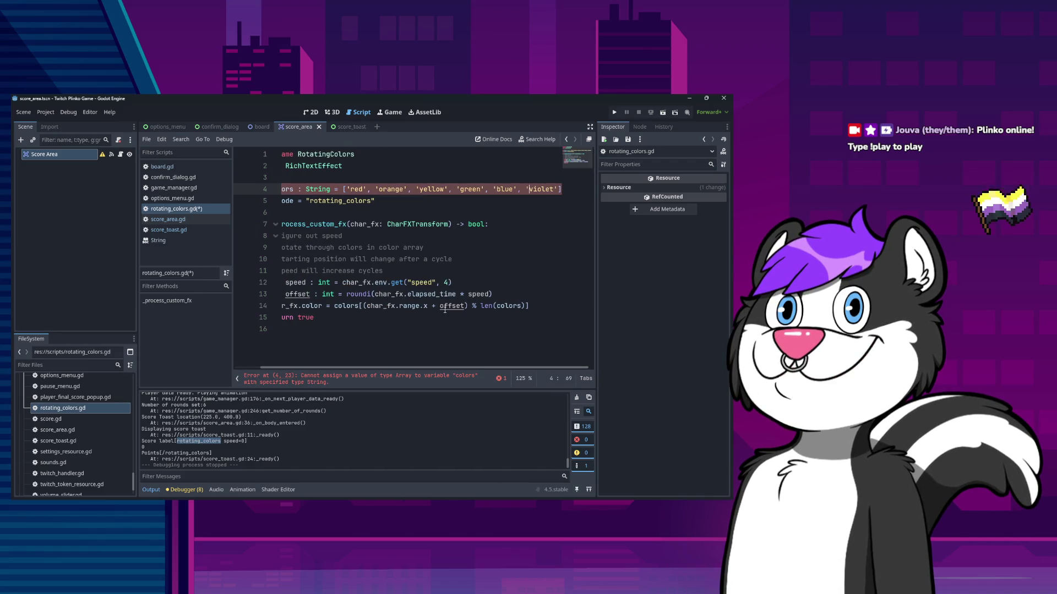
key(Home)
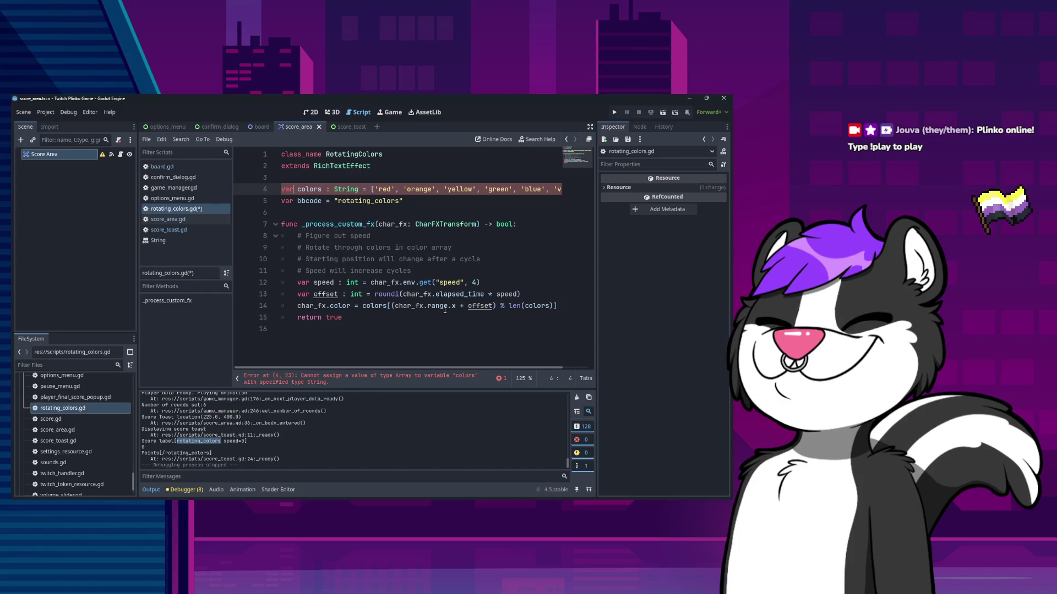
text(Array)
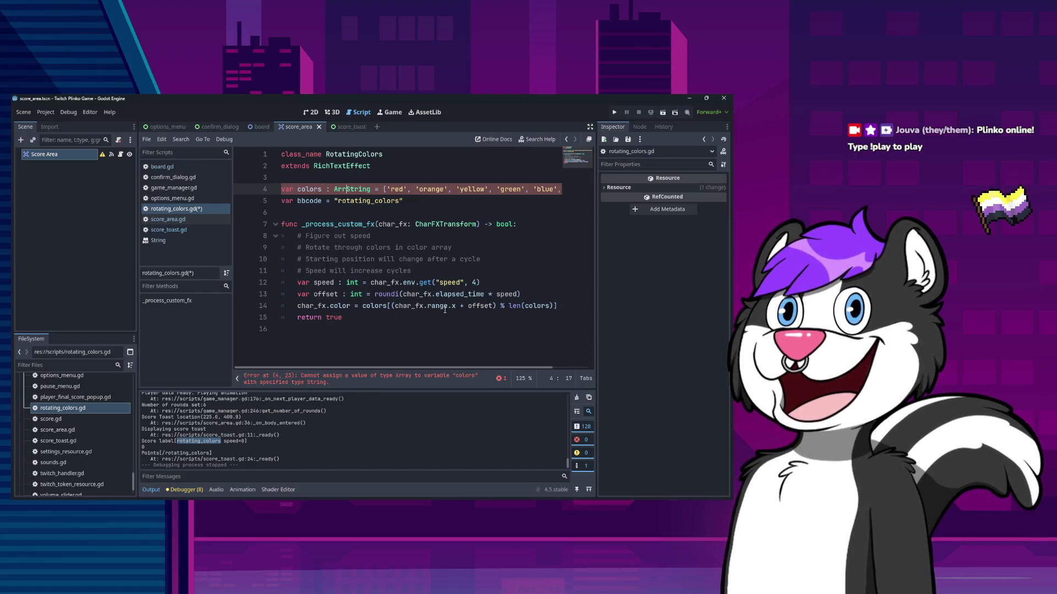
text([)
key(ctrl+Right)
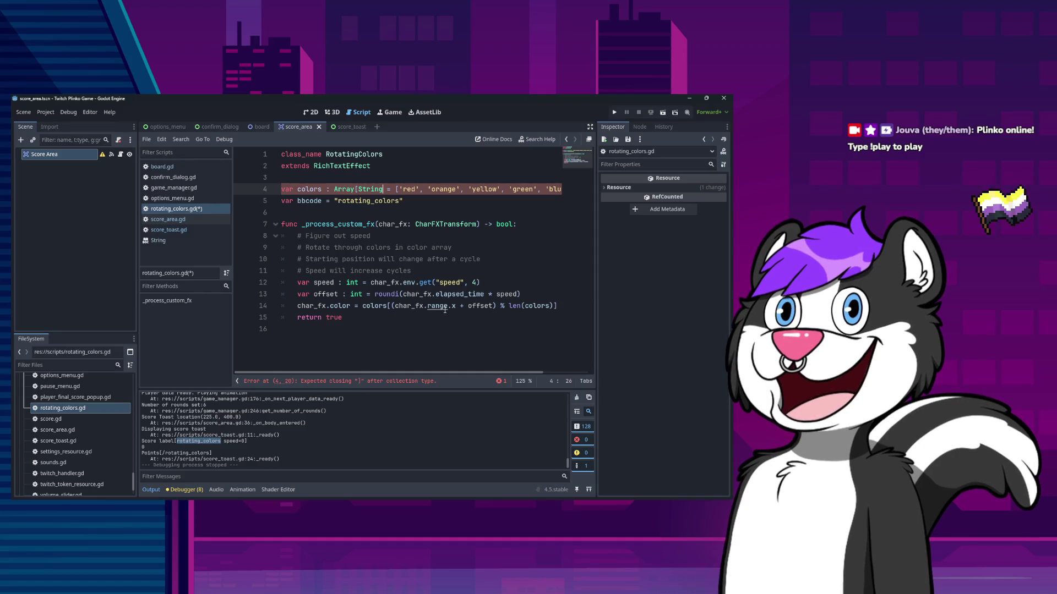
text(])
key(Home)
key(ctrl+s)
Give the bbcode variable the type String via autocomplete
key(Down)
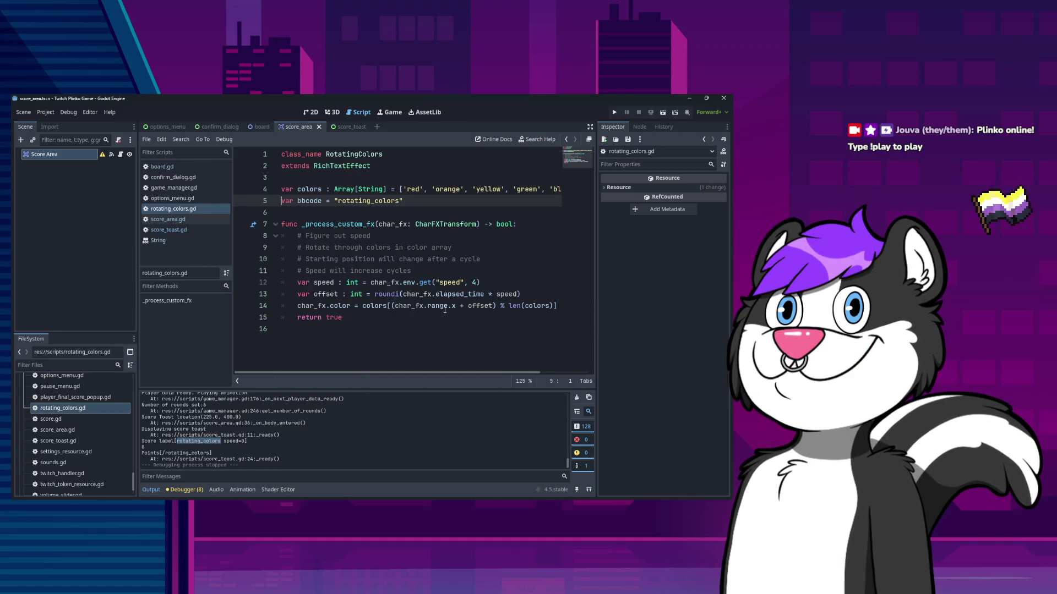
key(ctrl+Right)
text(: SZtr)
key(BackSpace)
key(BackSpace)
key(BackSpace)
text(t)
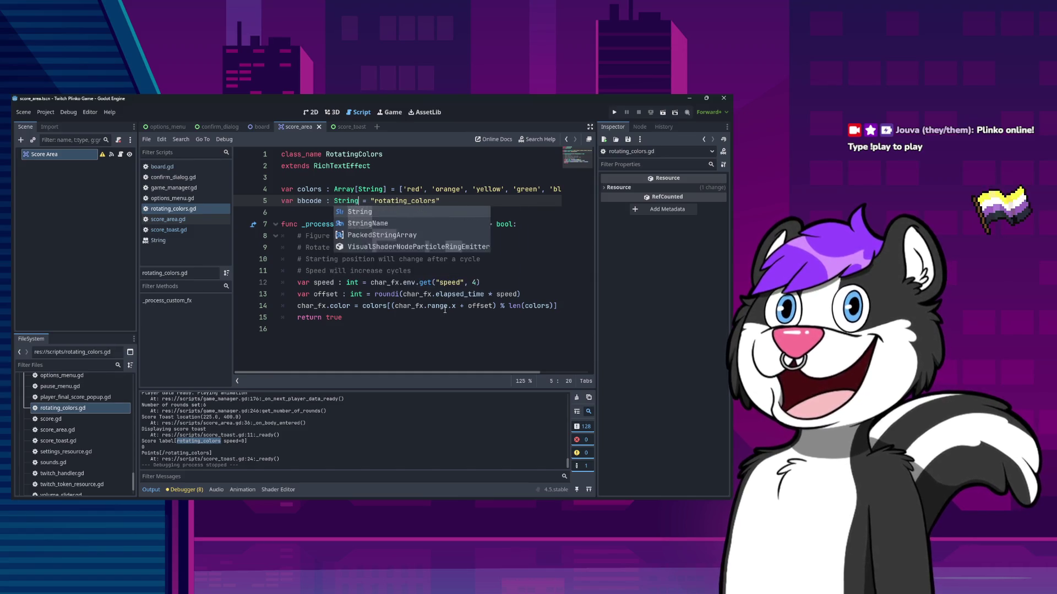
key(Return)
key(Down)
key(Up)
key(Up)
key(End)
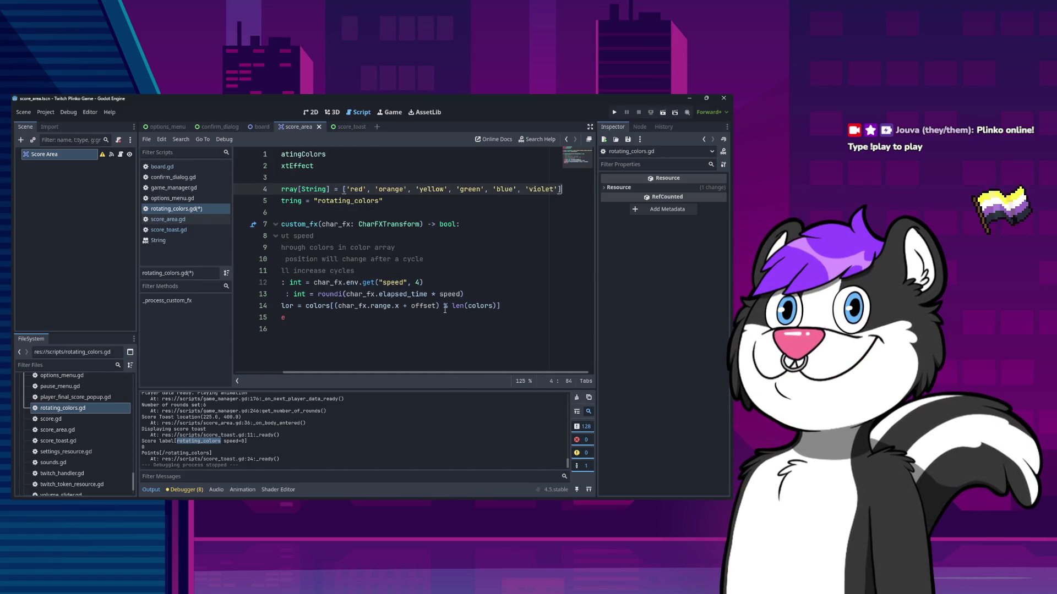
key(Home)
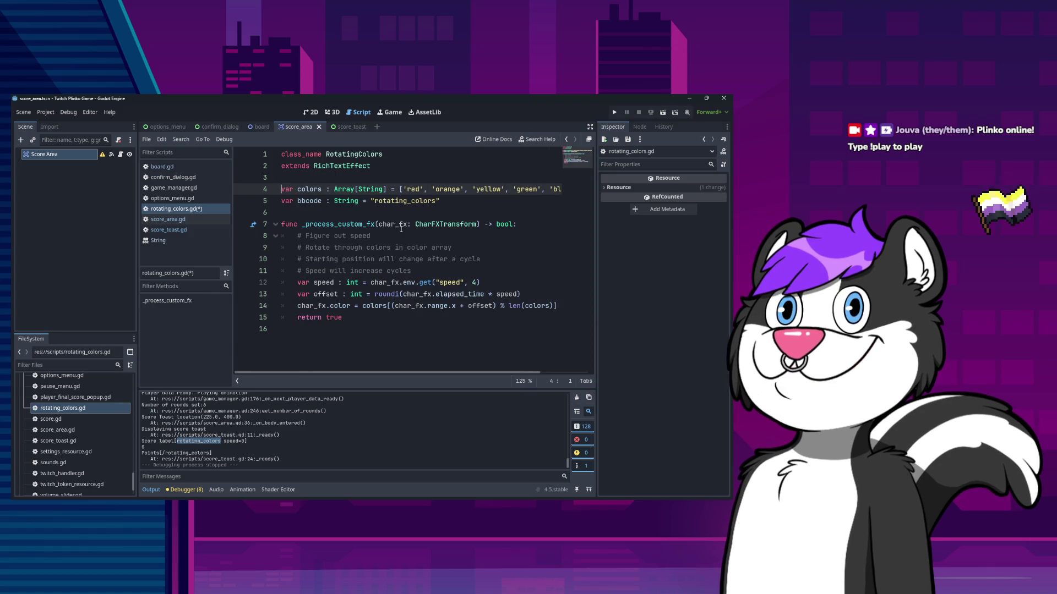
Review the _process_custom_fx signature and the speed lookup from char_fx.env on line 12
double_click(339, 224)
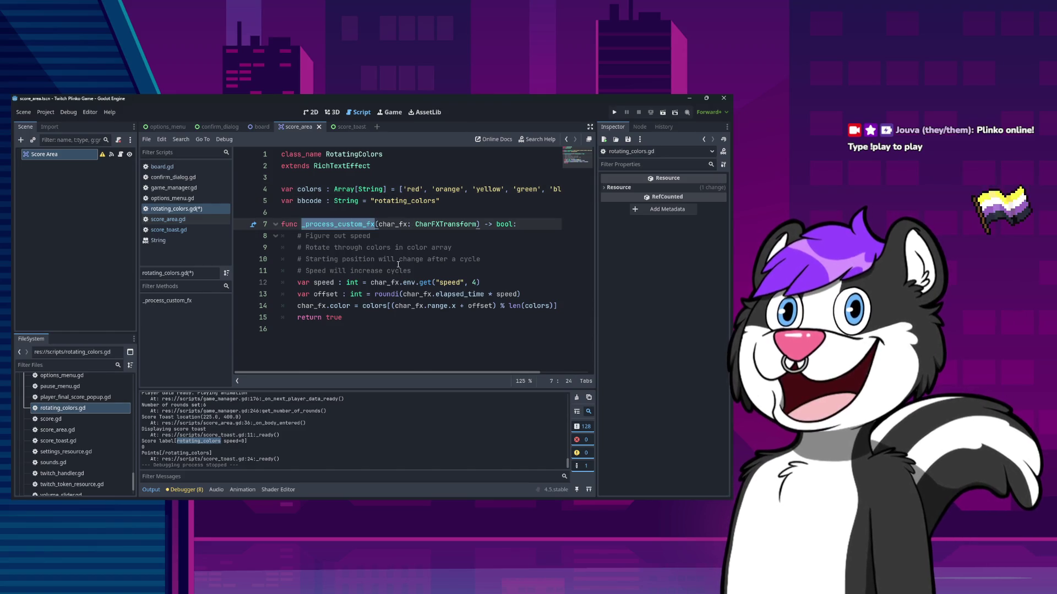
key(ctrl+Right)
key(ctrl+Right)
key(ctrl+Right)
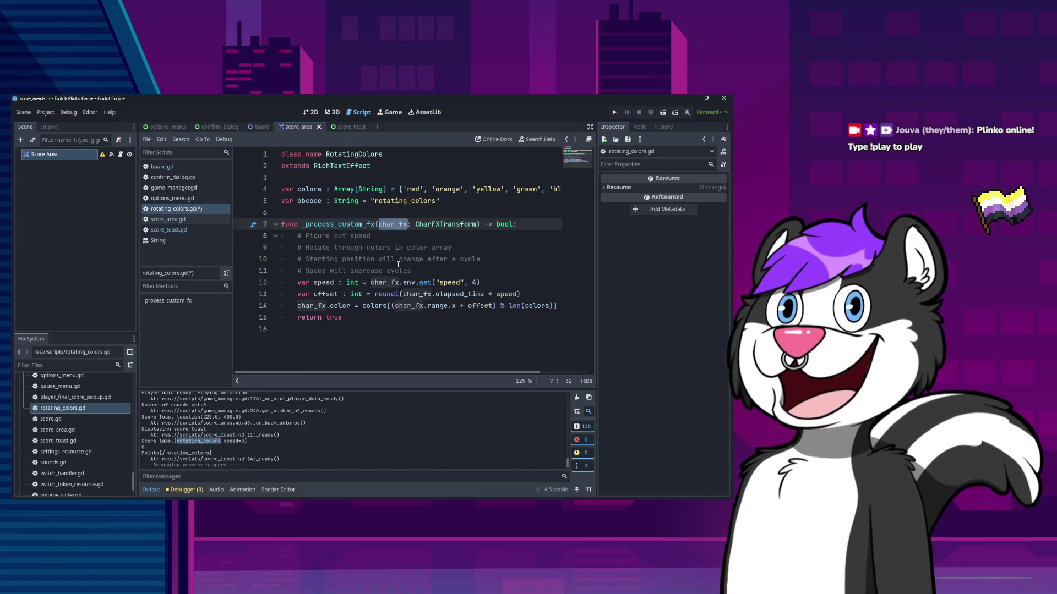
key(Down)
key(Down)
key(Down)
key(End)
key(Down)
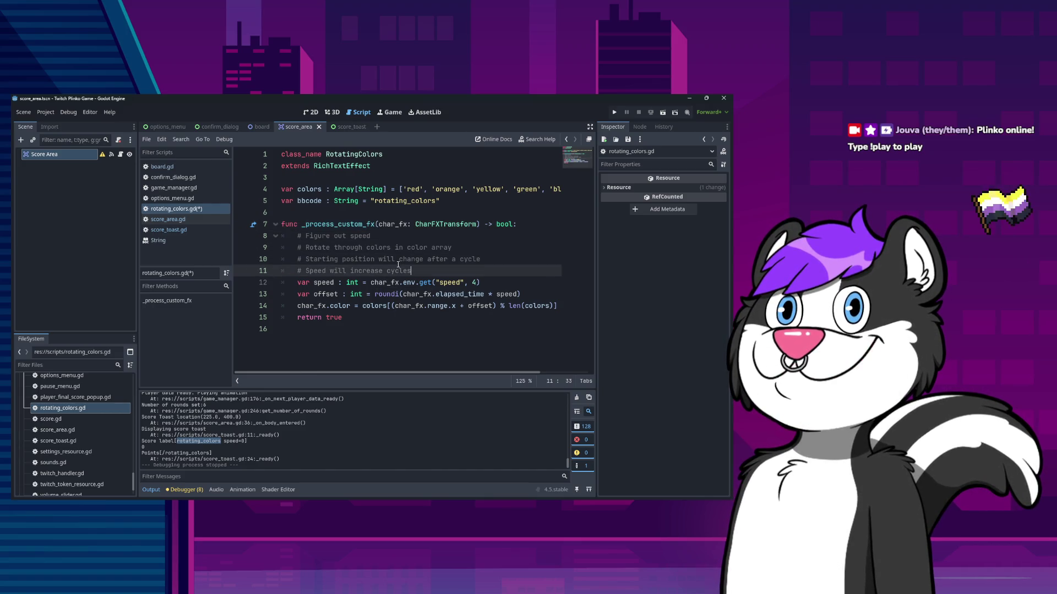
key(Down)
key(Home)
key(ctrl+Right)
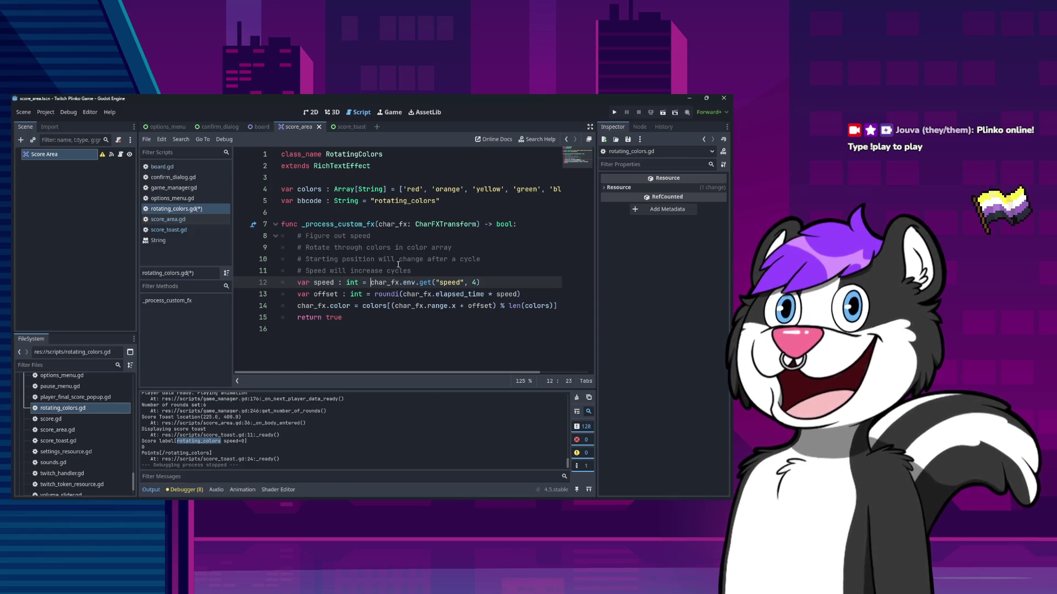
key(ctrl+shift+Right)
key(ctrl+Right)
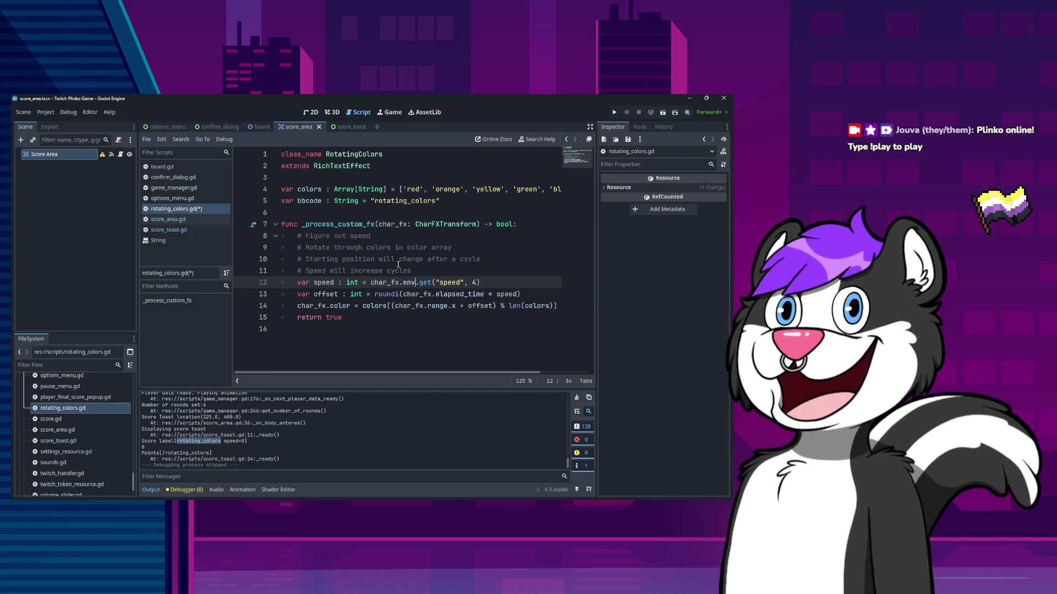
key(Right)
key(Right)
key(Right)
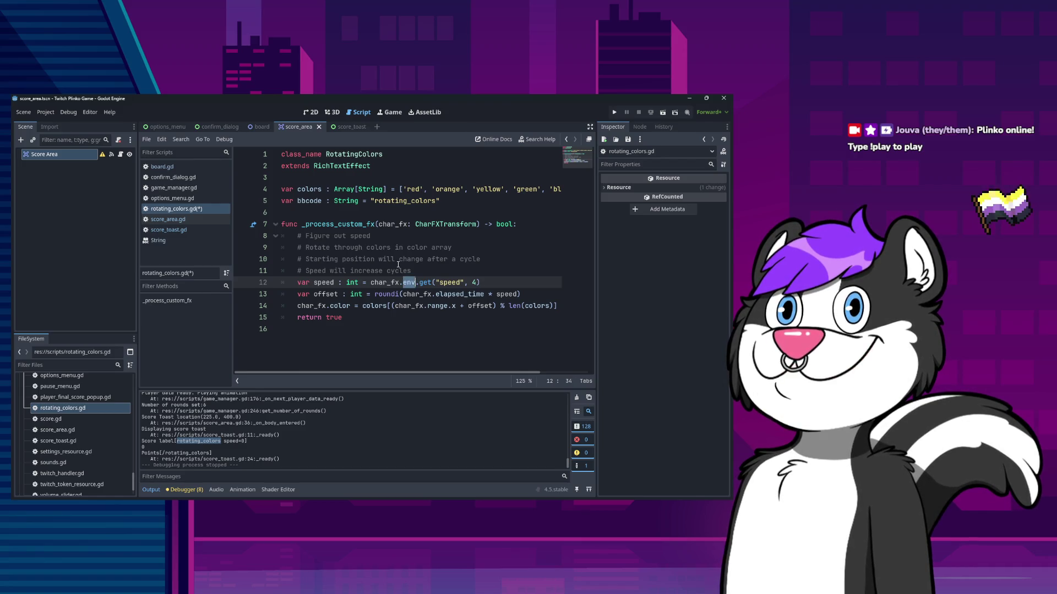
key(ctrl+Right)
Step through the offset calculation and the char_fx.color assignment using len(colors) on lines 13–14
key(Down)
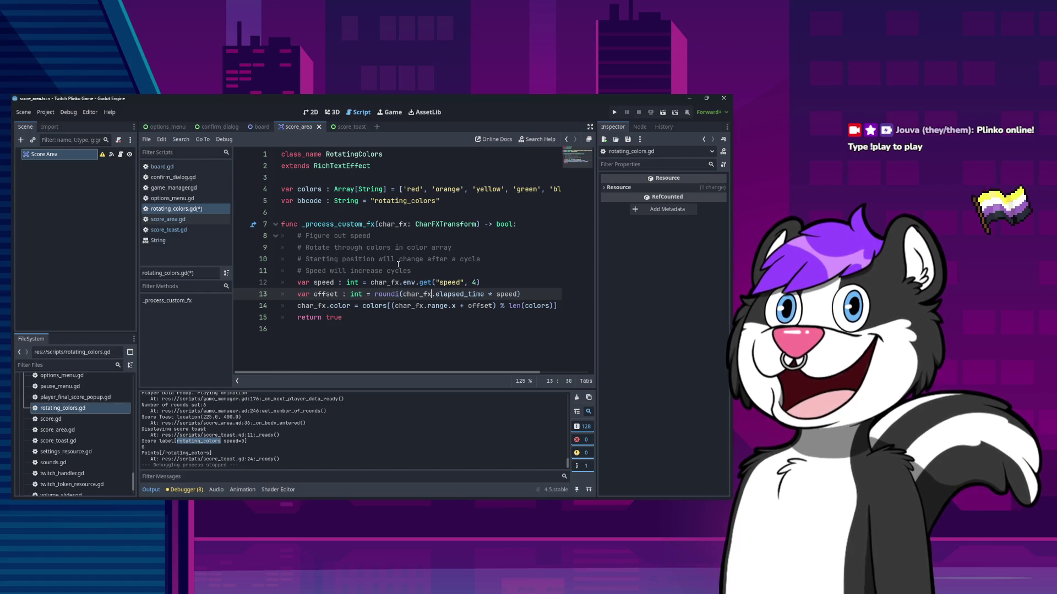
key(ctrl+d)
key(ctrl+shift+Right)
key(ctrl+shift+Right)
key(ctrl+shift+Right)
key(Right)
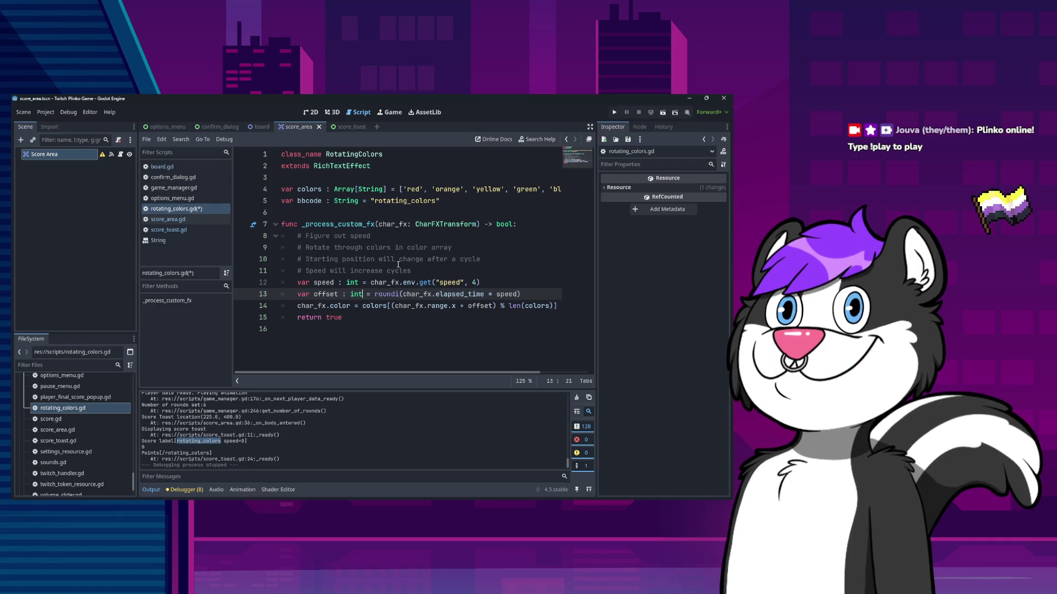
key(Down)
key(Left)
key(Left)
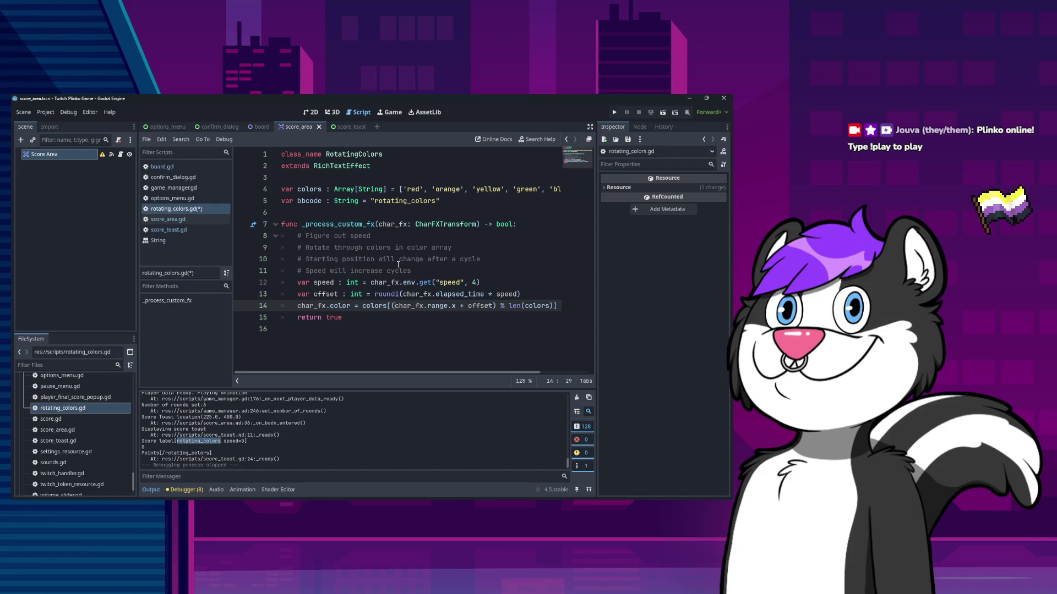
key(ctrl+shift+Right)
key(ctrl+shift+Right)
key(ctrl+shift+Right)
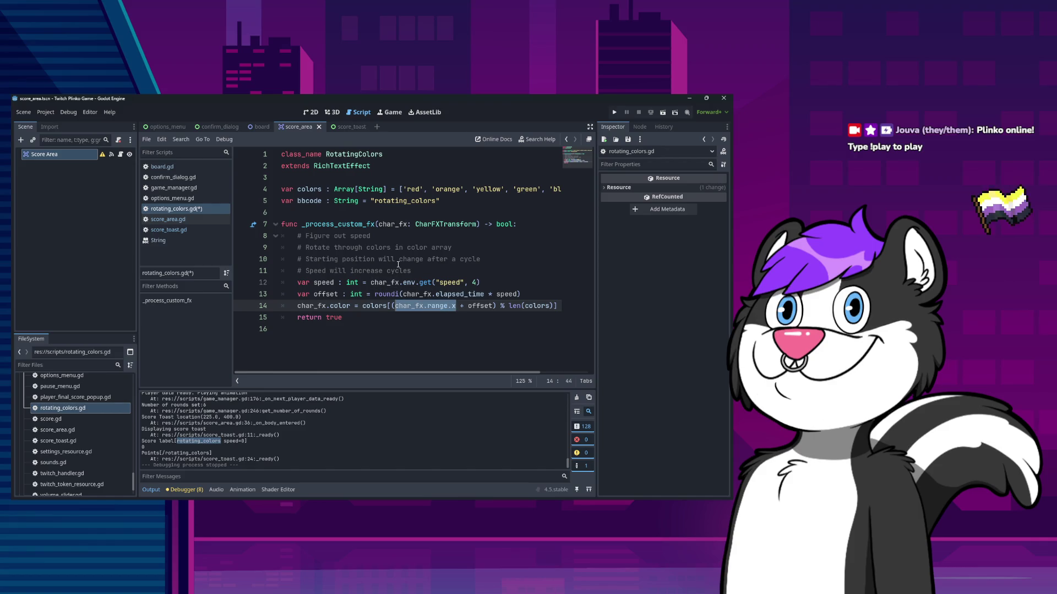
key(ctrl+Right)
key(ctrl+Right)
key(ctrl+Right)
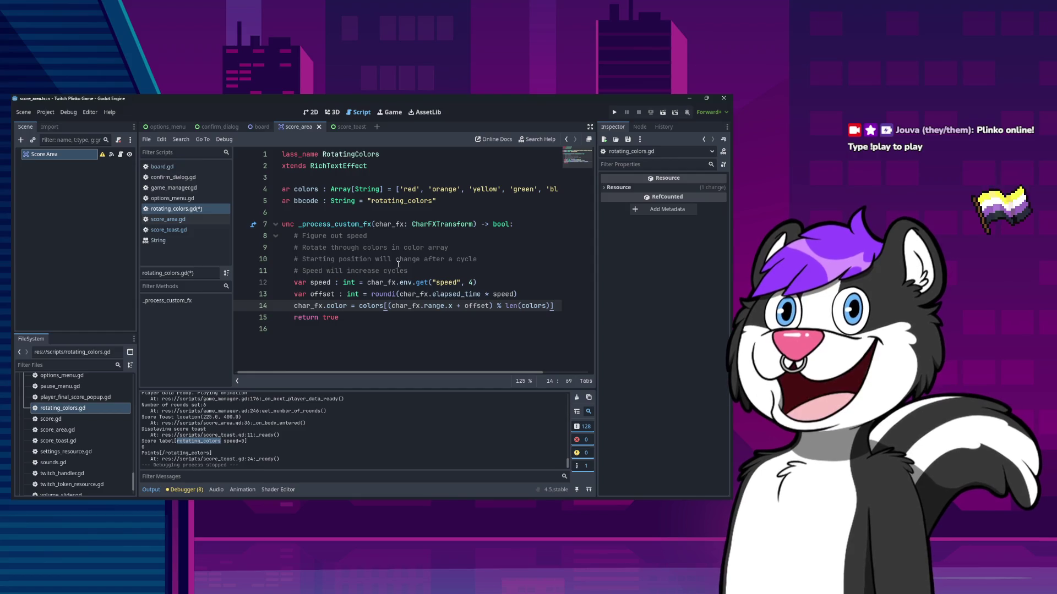
key(ctrl+Right)
key(ctrl+Right)
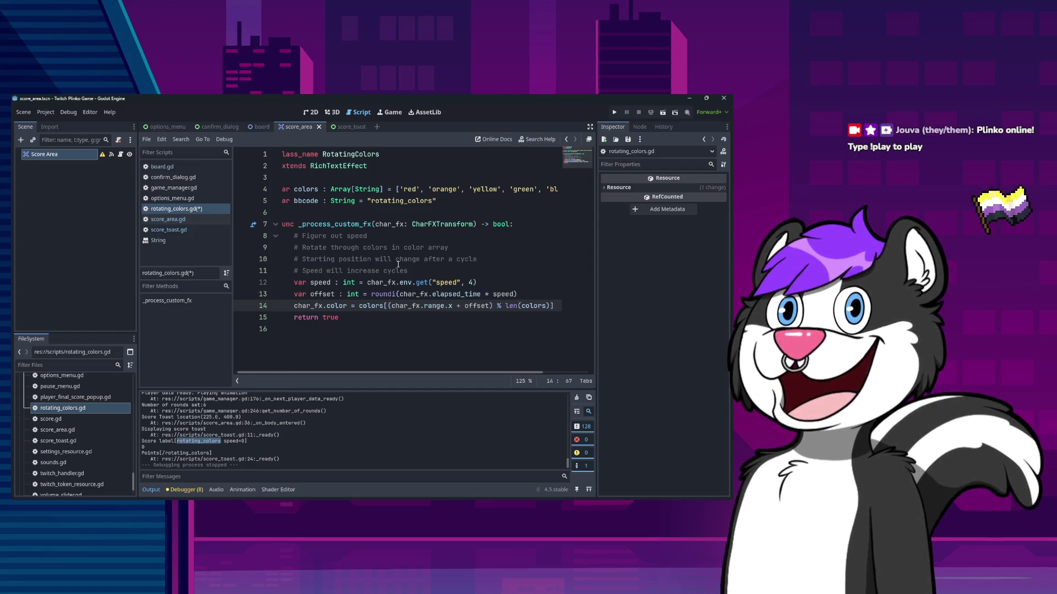
key(Home)
key(Home)
key(Down)
key(Up)
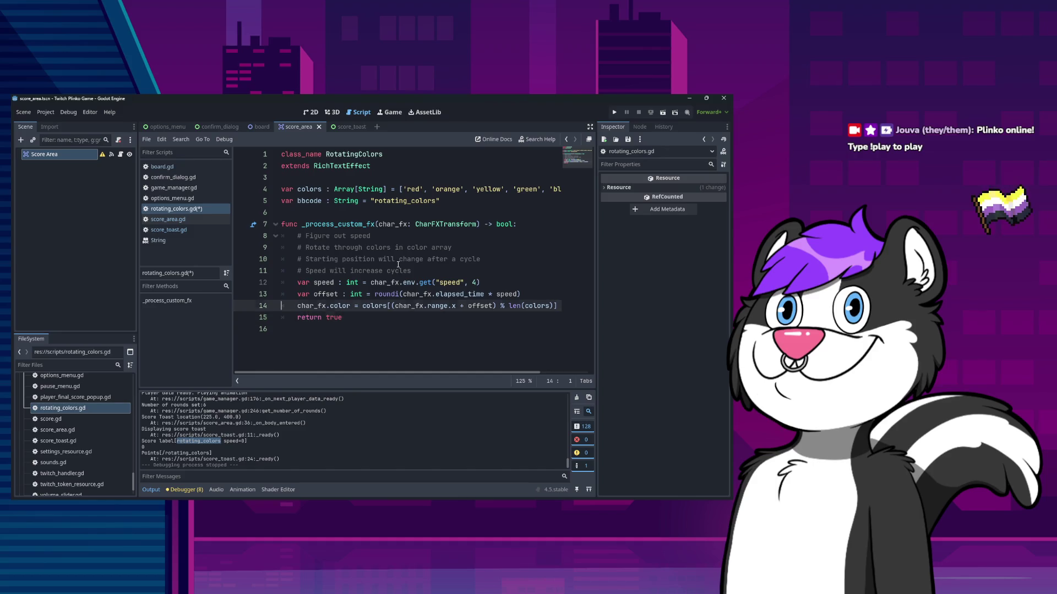
key(Down)
key(Up)
key(ctrl+shift+Left)
key(ctrl+shift+Left)
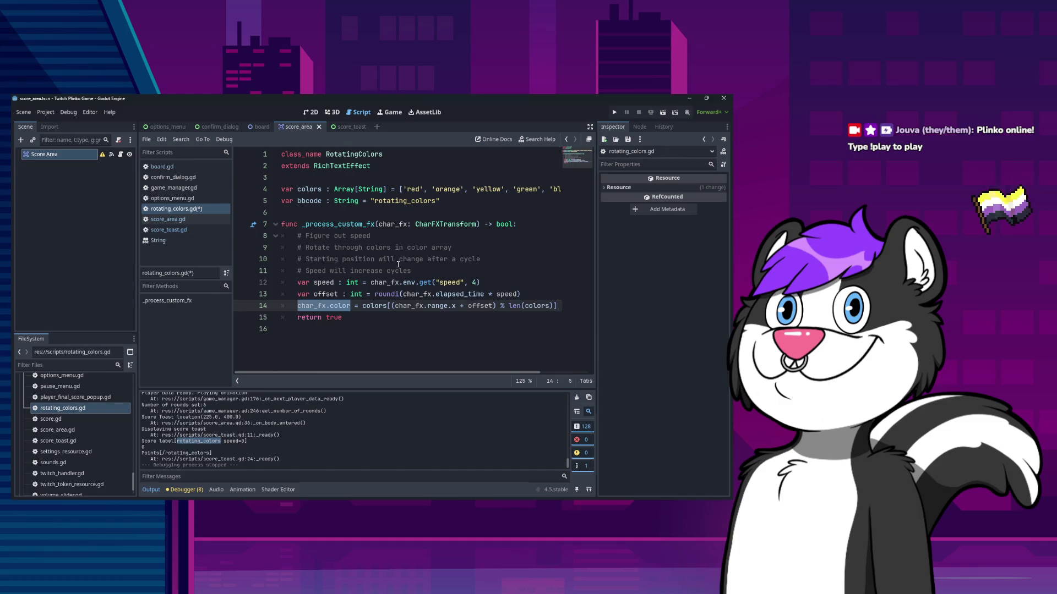
Save rotating_colors.gd
key(Down)
key(Down)
key(Up)
key(Down)
key(ctrl+s)
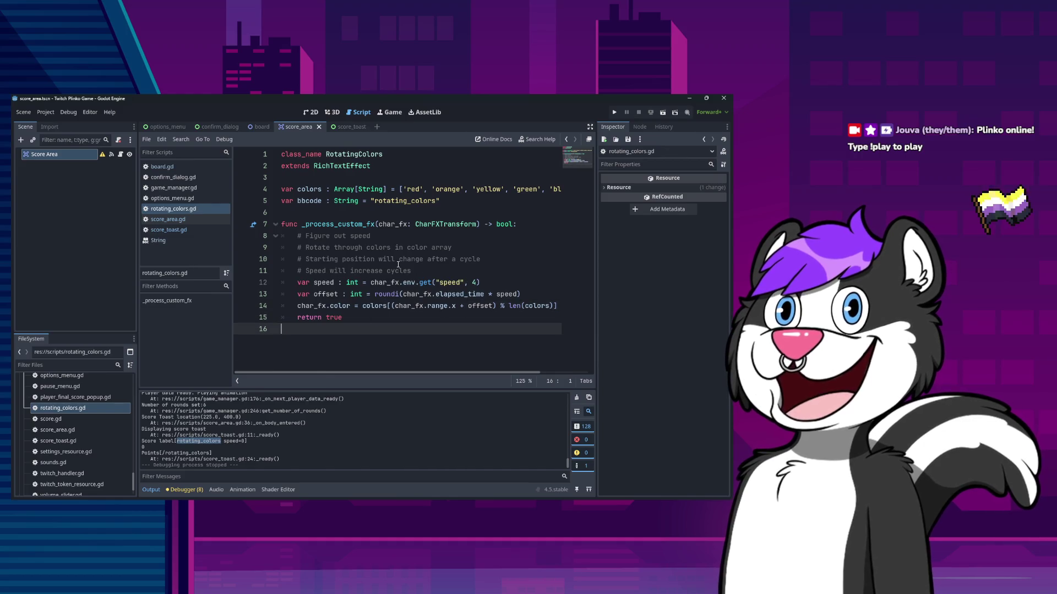
Close rotating_colors.gd and comment out the is_jackpot export on line 7 of score_toast.gd
right_click(192, 210)
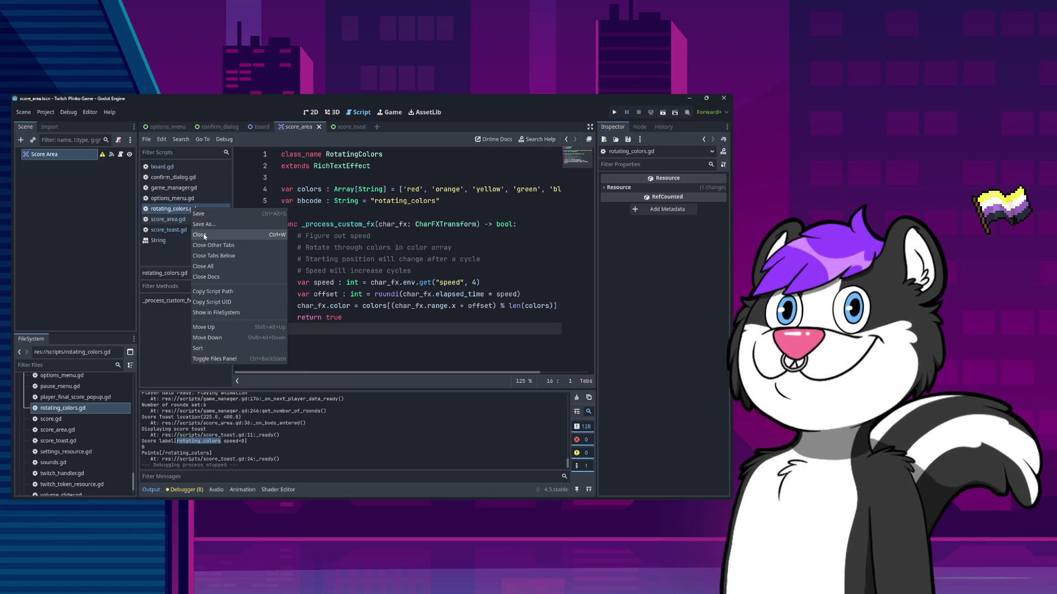
click(203, 234)
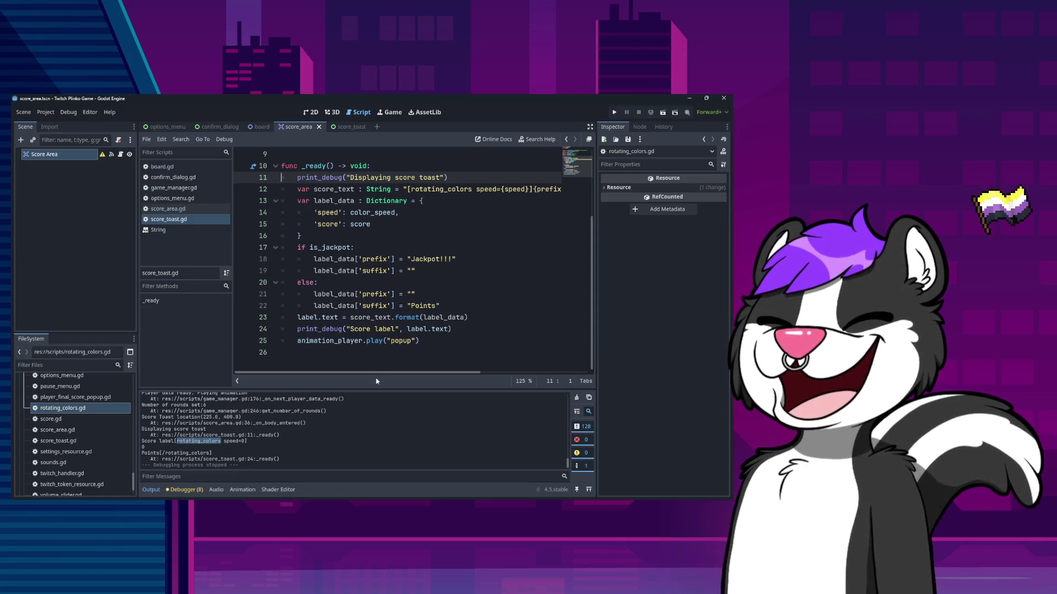
mouse_move(376, 373)
mouse_down()
mouse_move(530, 378)
mouse_move(386, 374)
mouse_up()
scroll(353, 270, up, 3)
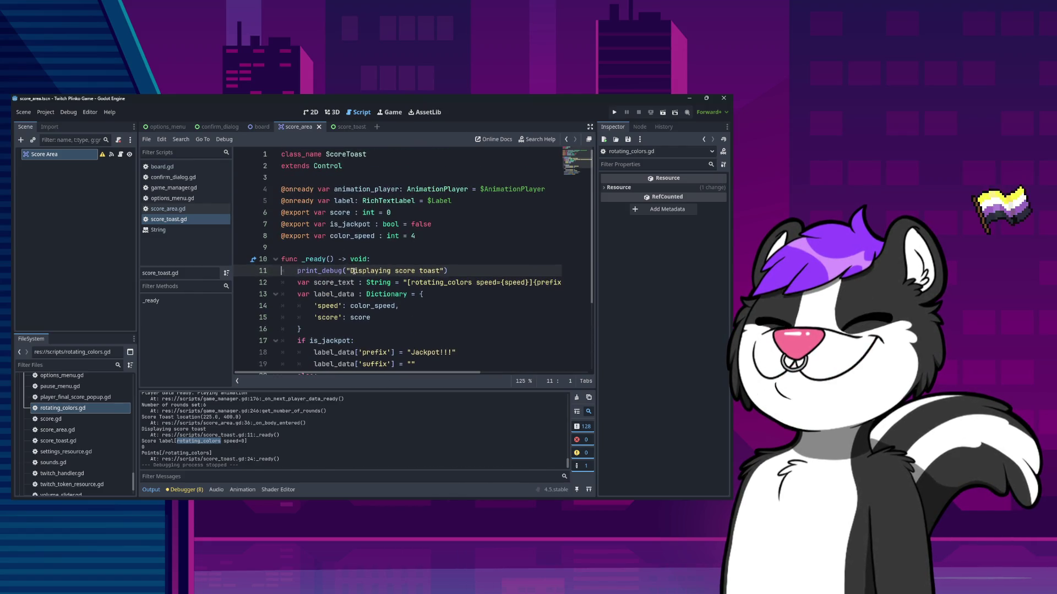
click(418, 211)
click(448, 223)
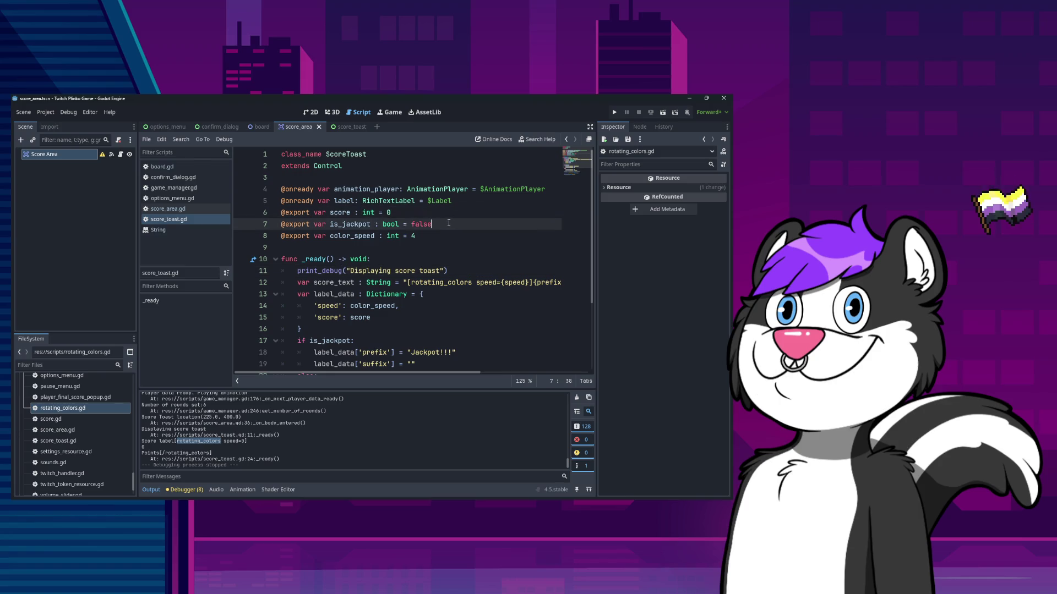
key(Home)
key(ctrl+k)
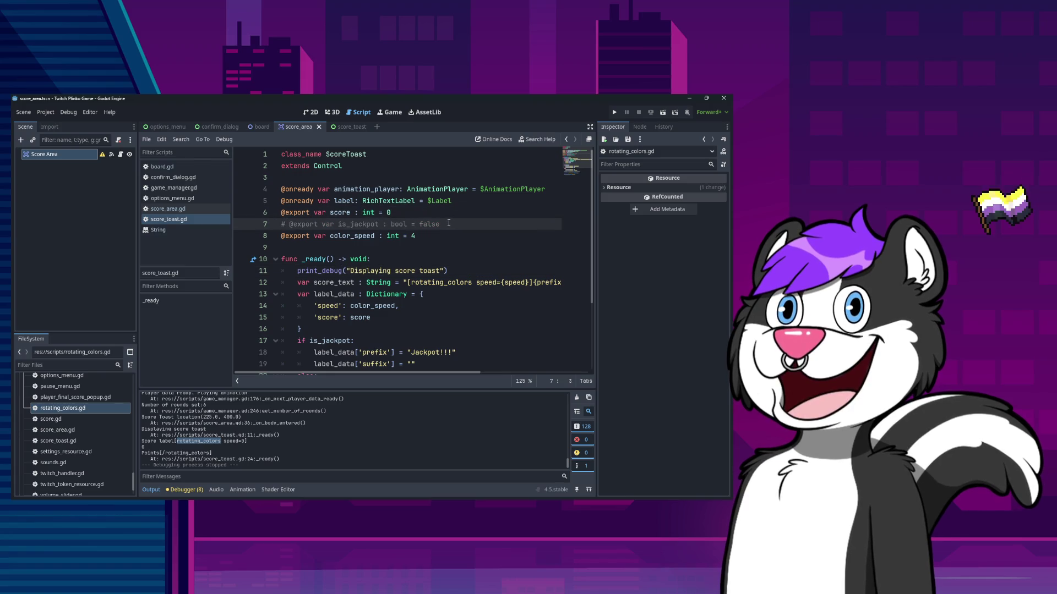
key(Down)
key(Down)
key(Down)
key(Down)
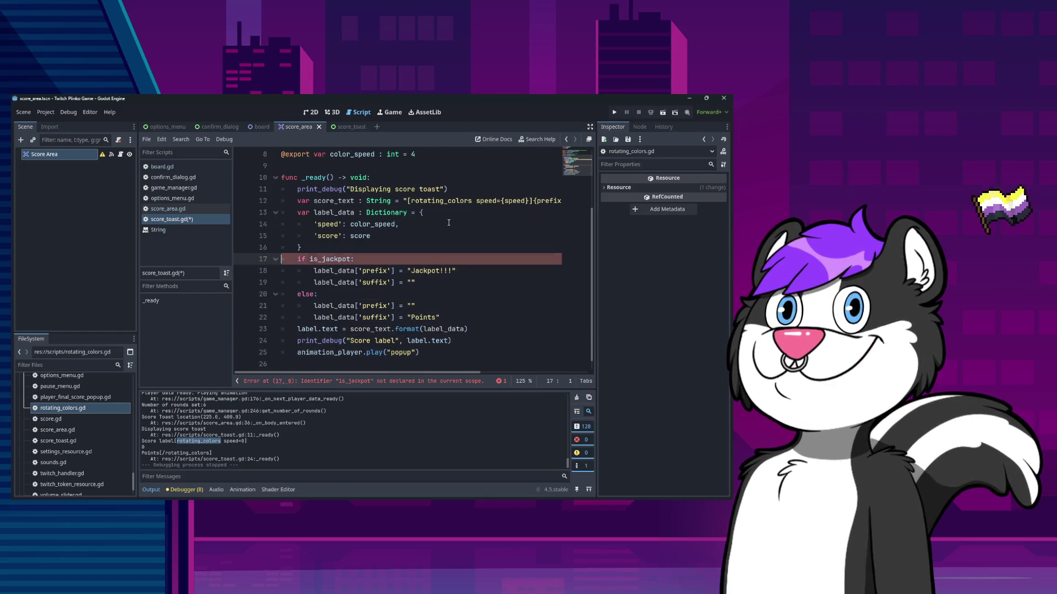
Comment out the if is_jackpot check, Jackpot prefix, jackpot suffix and else lines
key(Up)
key(ctrl+k)
key(Down)
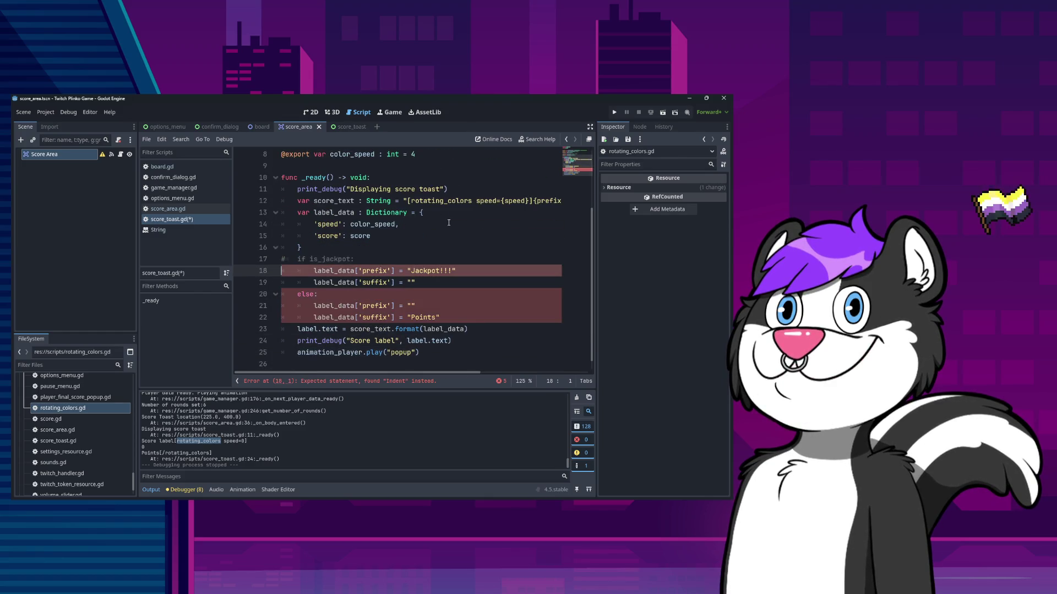
key(ctrl+k)
key(Down)
key(ctrl+k)
key(Down)
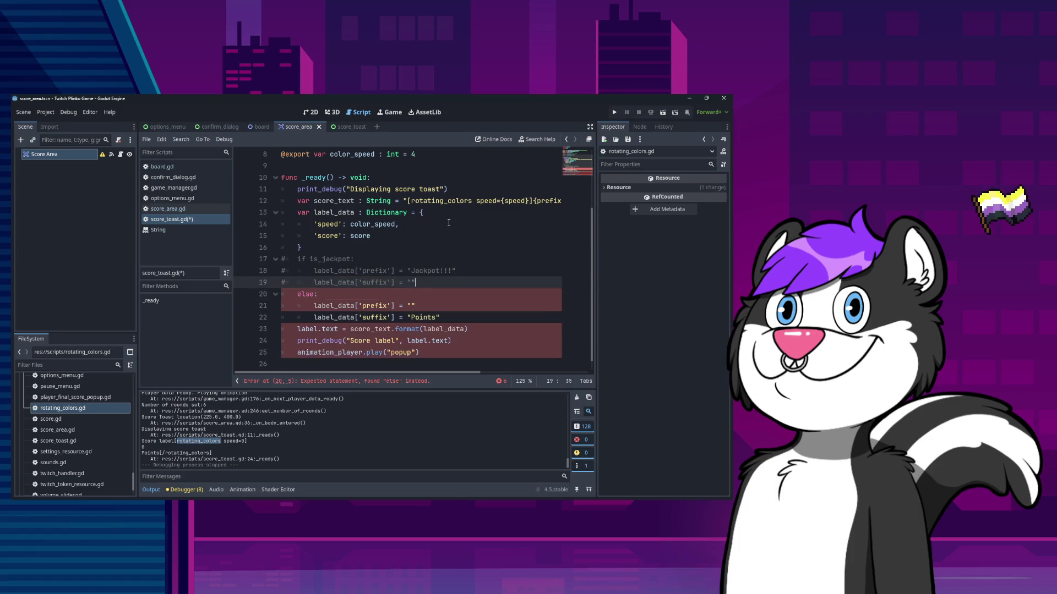
key(ctrl+k)
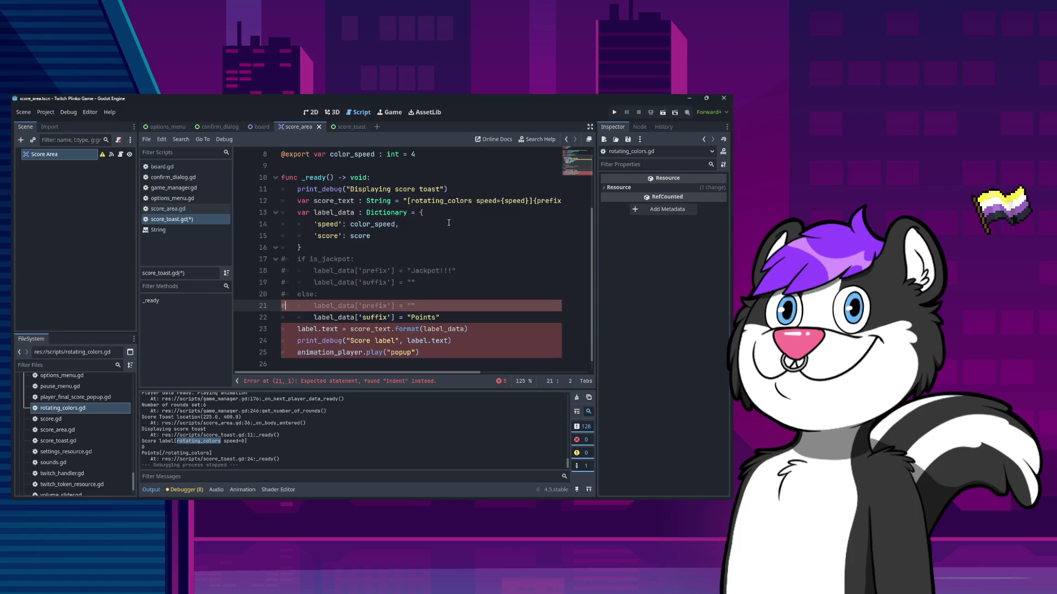
key(Down)
Unindent the prefix and Points suffix lines and save score_toast.gd
key(Down)
key(Up)
key(shift+Down)
key(shift+Down)
key(shift+Tab)
key(Down)
key(Down)
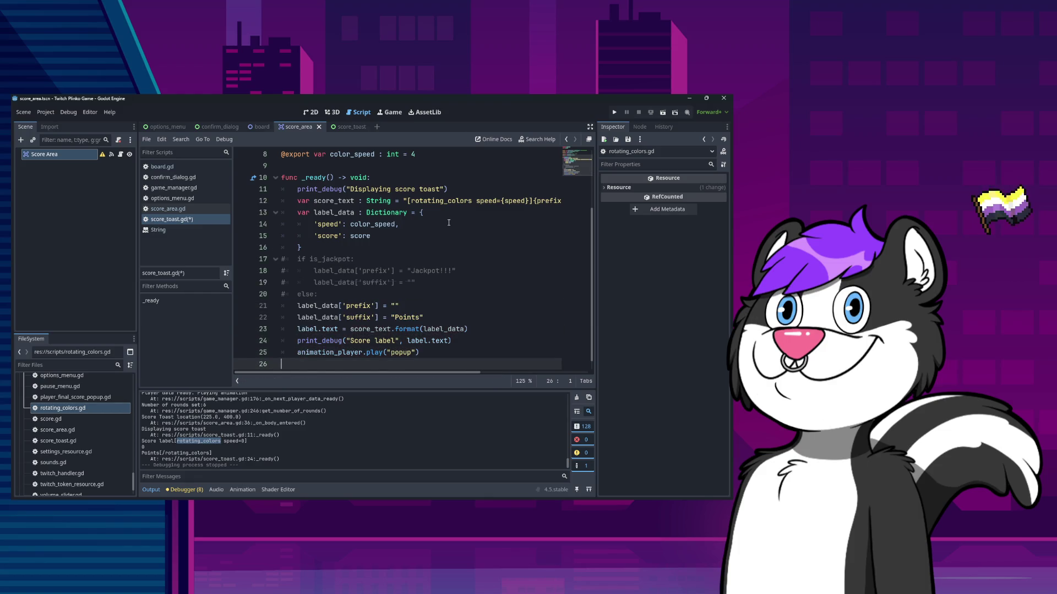
key(ctrl+s)
key(Up)
key(Up)
key(Up)
key(Down)
key(Down)
key(Down)
Check the commented is_jackpot line in score_toast.gd, then switch to board.gd
scroll(361, 238, up, 3)
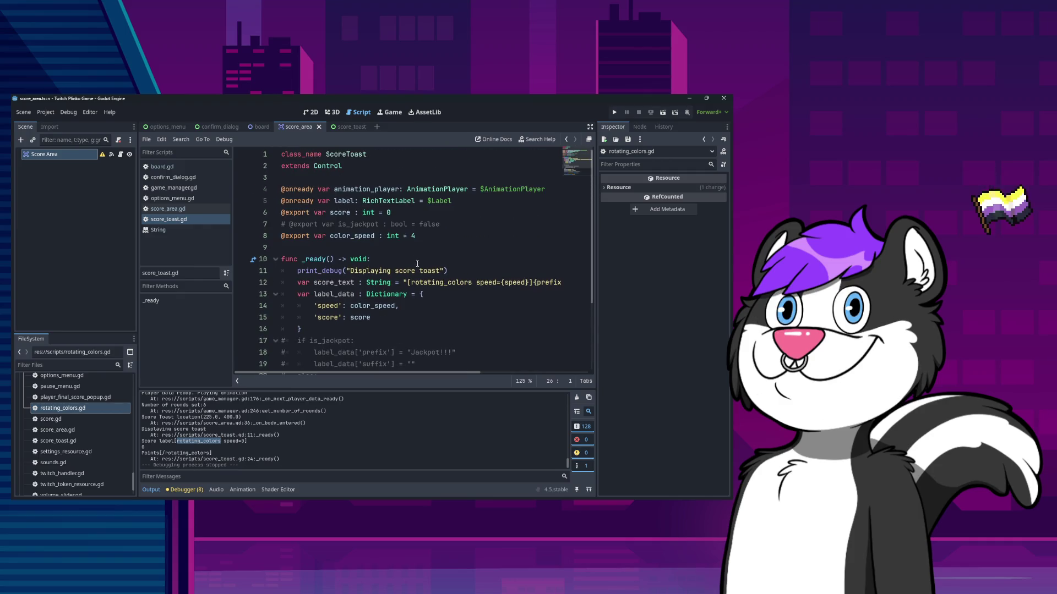
click(435, 226)
scroll(443, 264, down, 3)
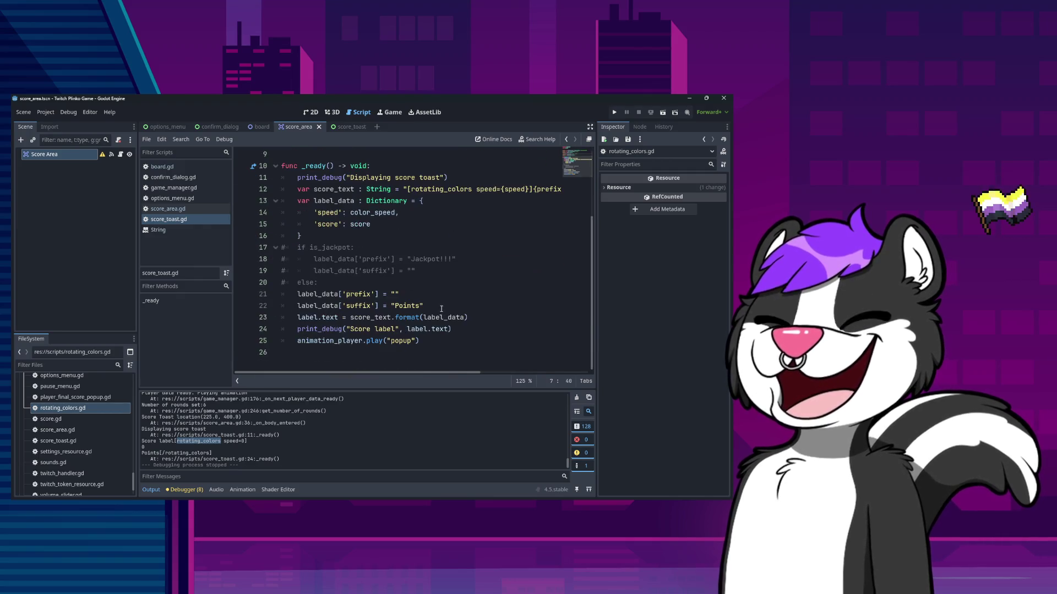
scroll(449, 307, up, 3)
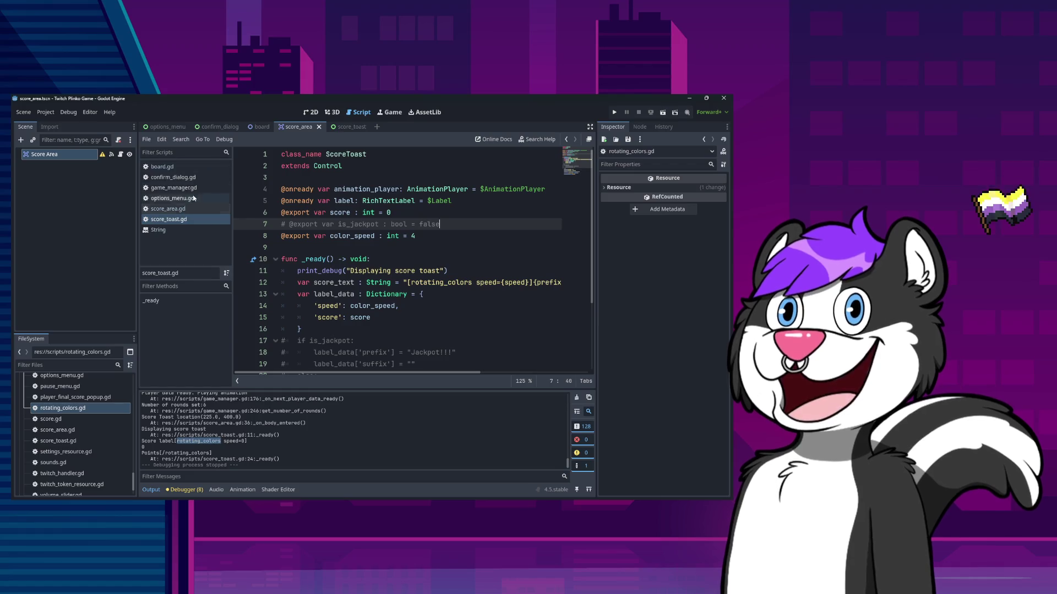
click(196, 166)
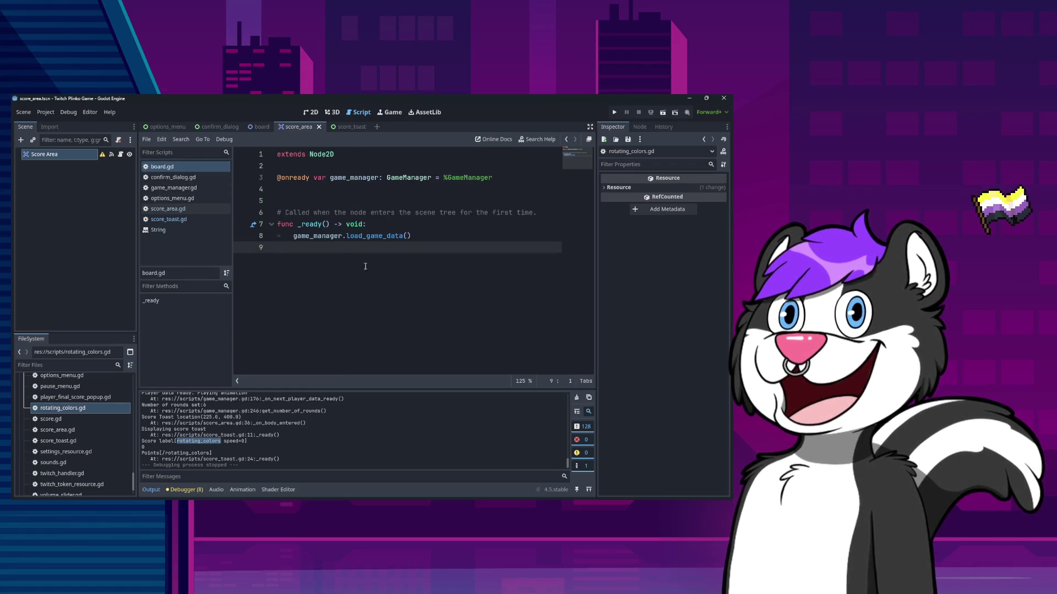
click(190, 216)
In score_area.gd, comment out the line setting is_jackpot to true
click(193, 209)
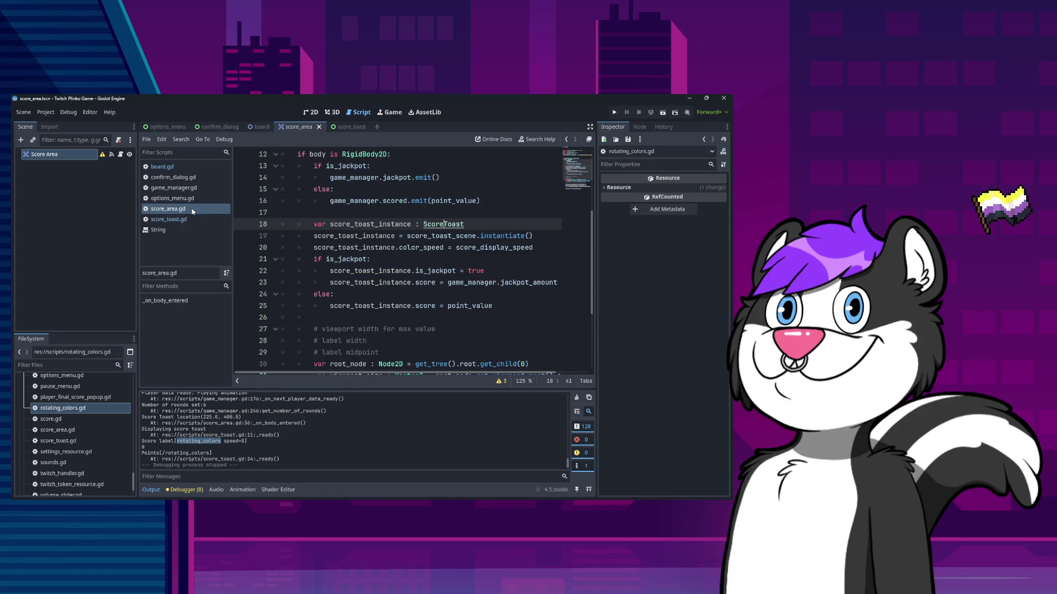
scroll(448, 300, up, 4)
scroll(470, 304, down, 2)
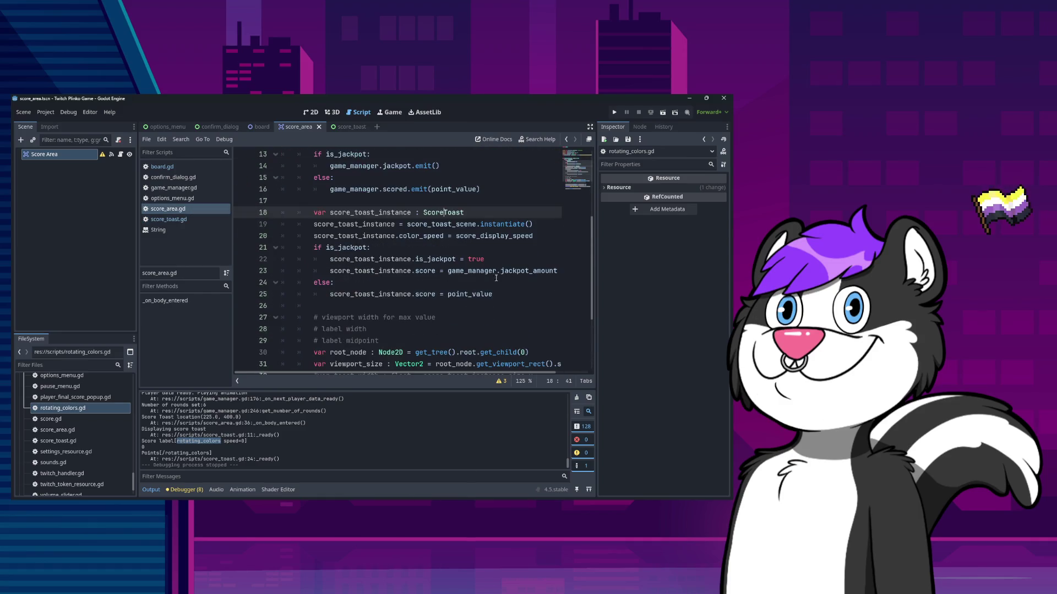
click(504, 260)
key(Home)
text(#)
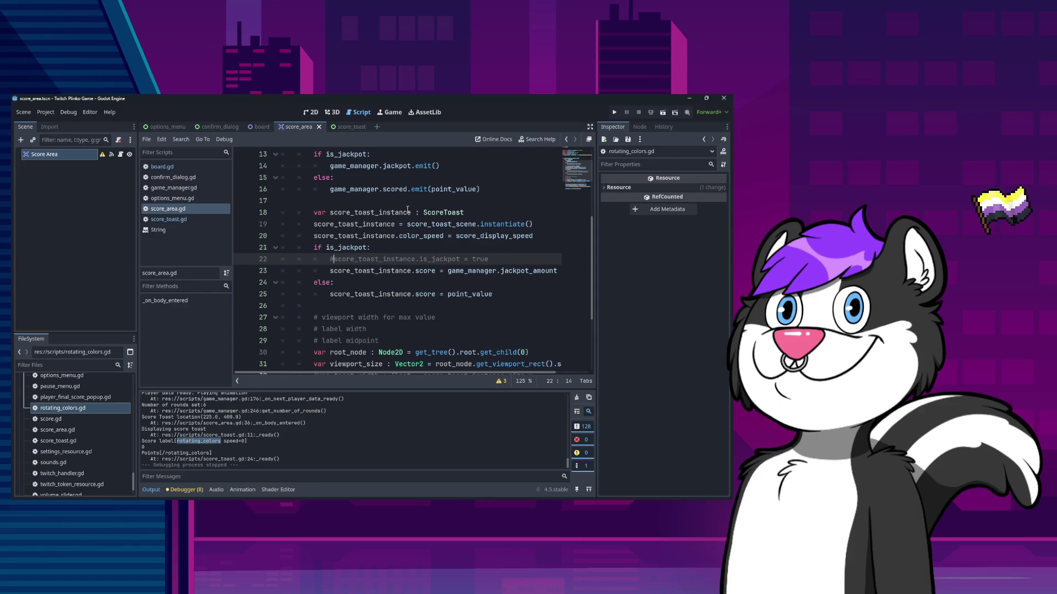
Run the game to test the score toast, scoring 2500, then close the debug window
click(615, 113)
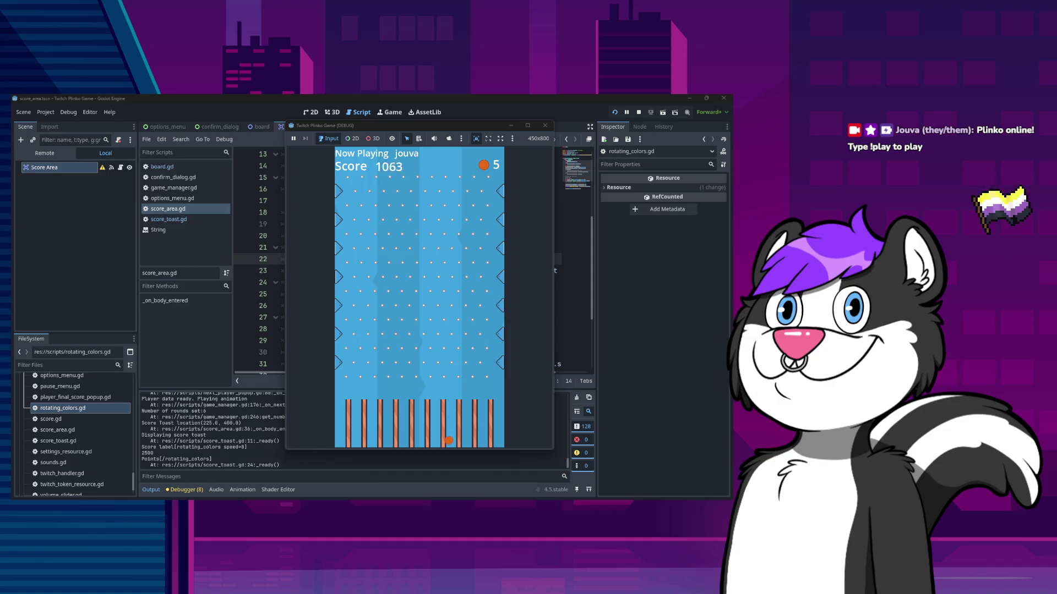
click(545, 127)
scroll(517, 338, down, 1)
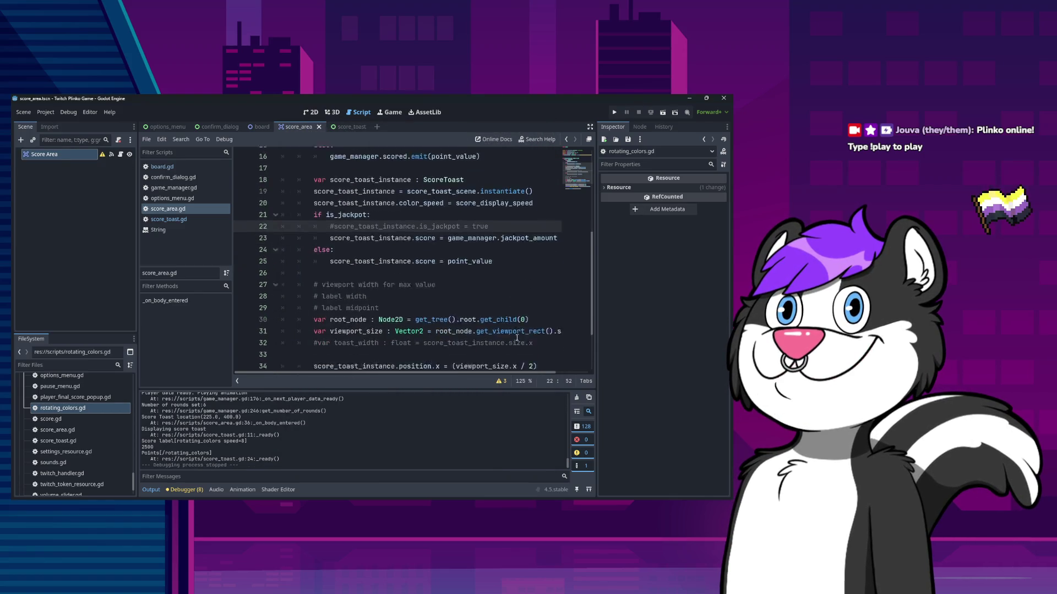
Comment out the viewport-centred x line and add score_toast_instance.position.x = 0.0 below it
scroll(517, 338, down, 1)
click(551, 329)
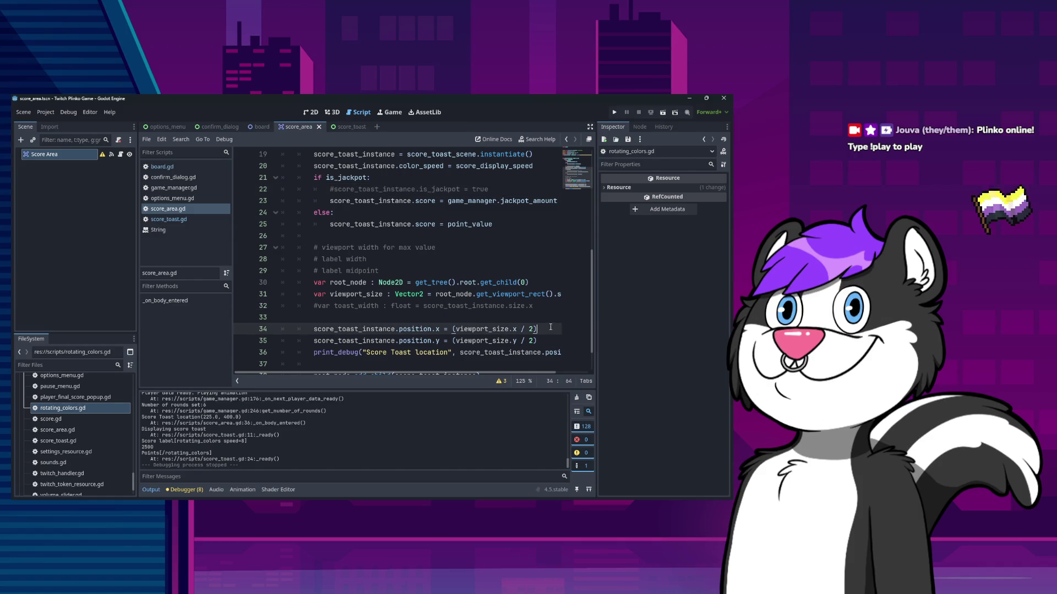
key(Home)
key(ctrl+shift+Right)
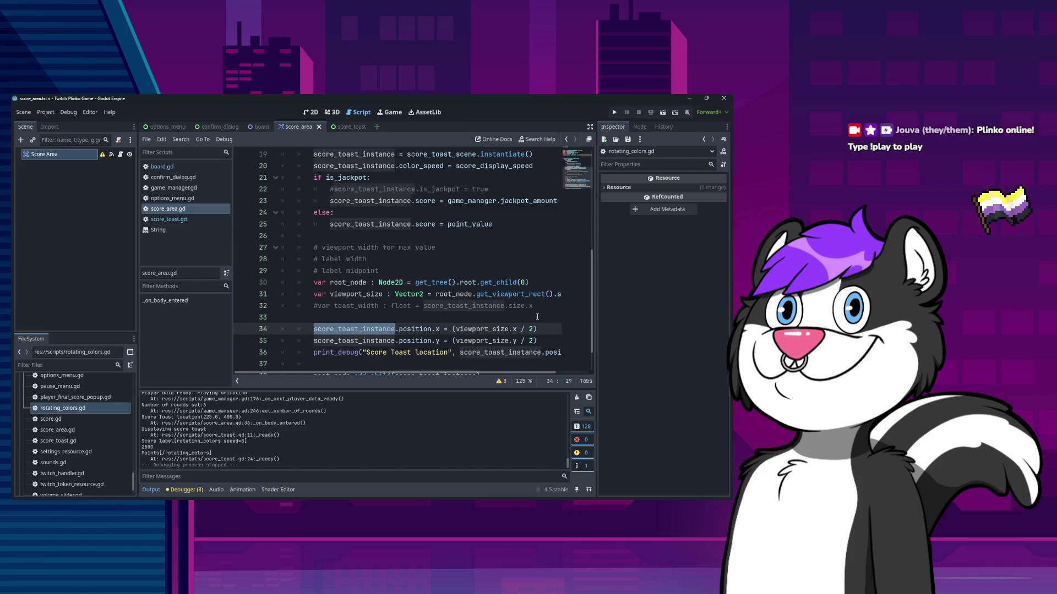
key(Home)
text(#)
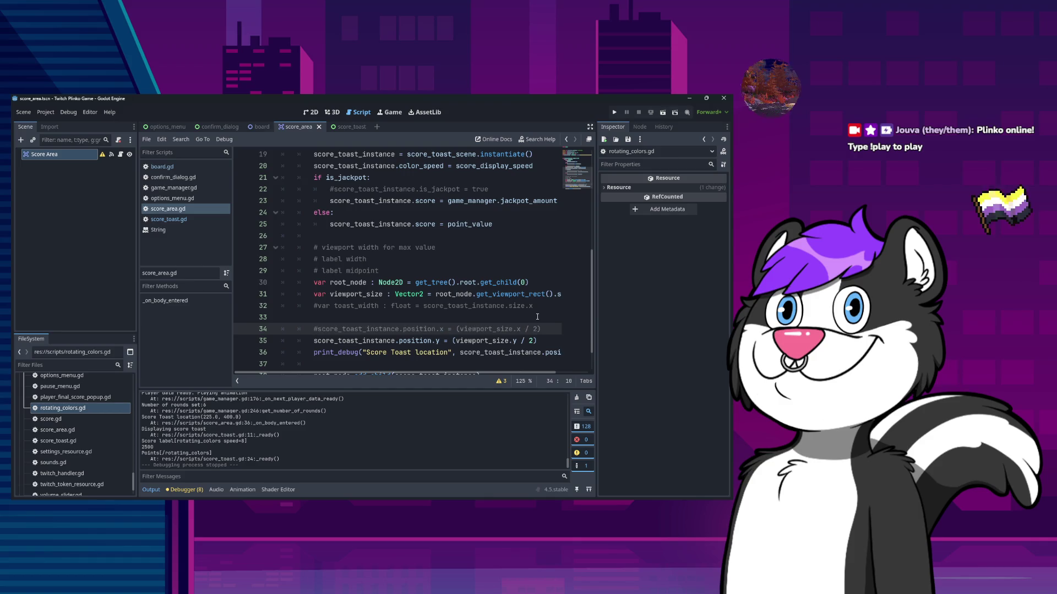
key(End)
key(Return)
text(score_toast_instance.p)
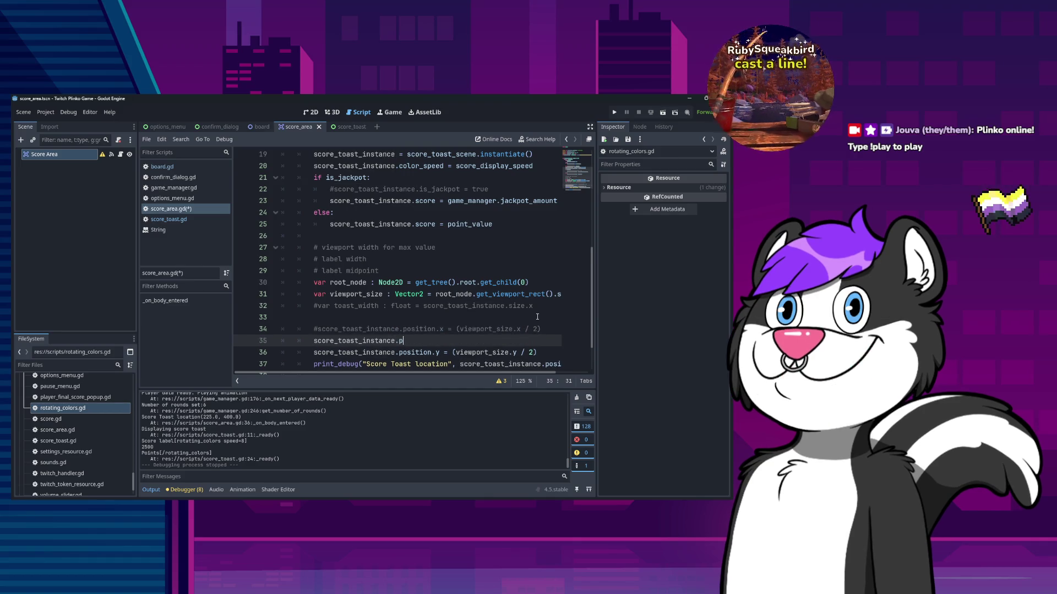
text(osition.x = )
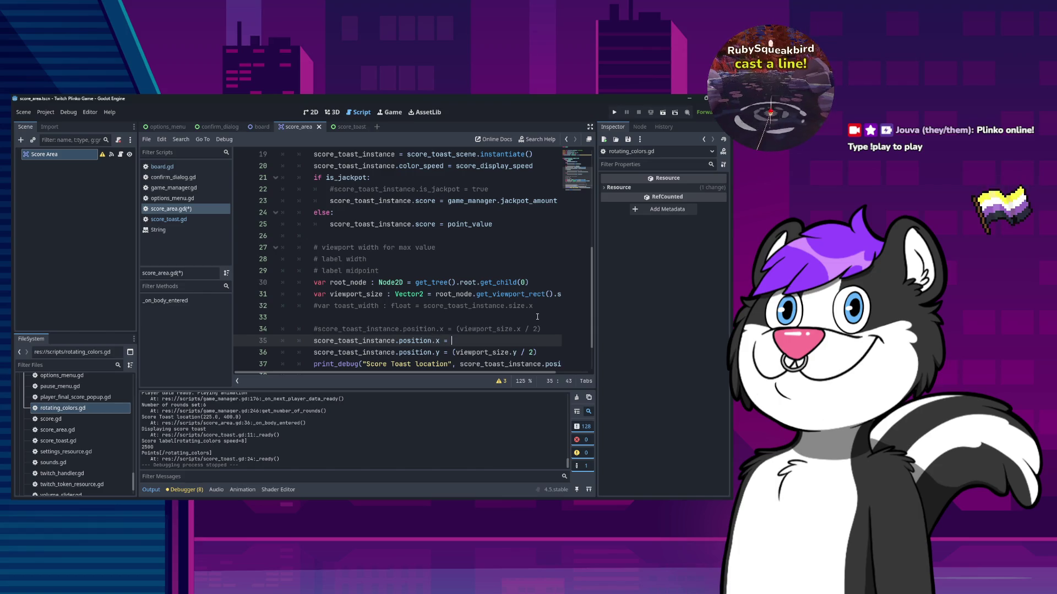
text(0)
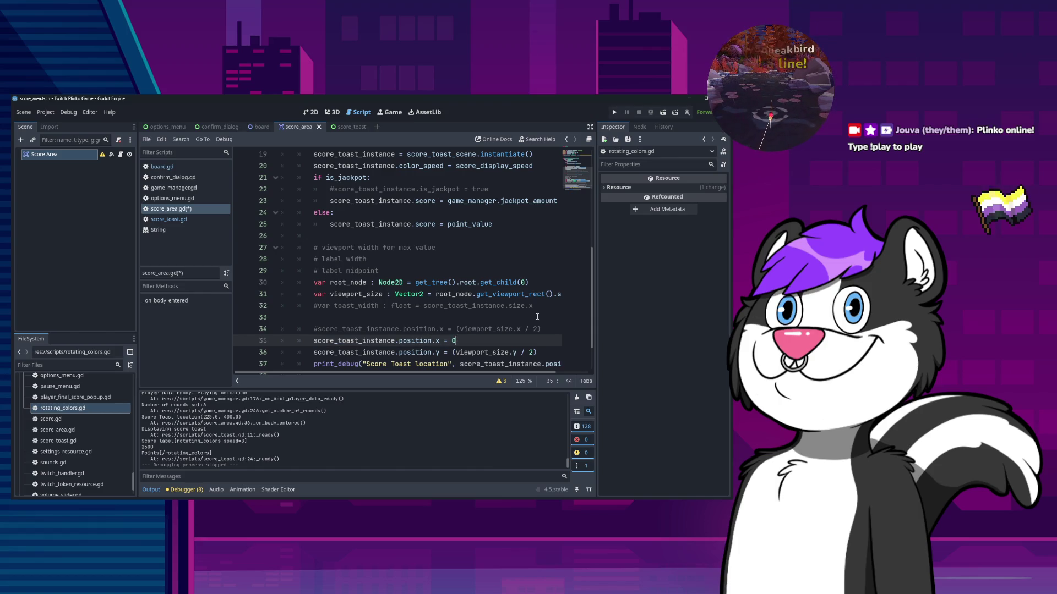
text(.0)
Add position.y = 0.0, comment out the old y line, save, and test-run the game
key(ctrl+shift+d)
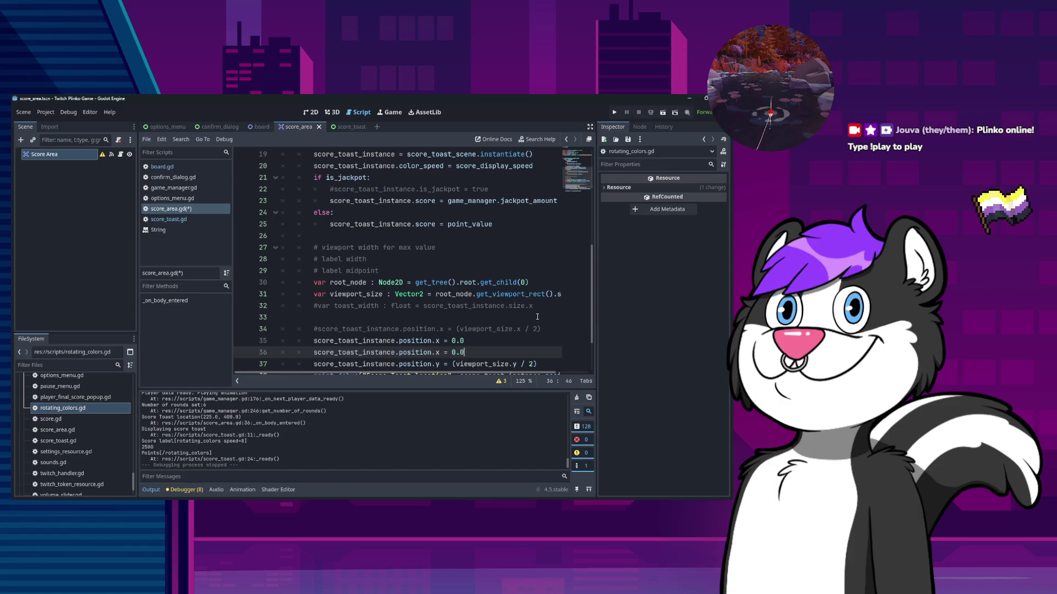
key(Left)
key(Left)
key(Left)
key(BackSpace)
text(y)
key(Down)
key(Home)
text(#)
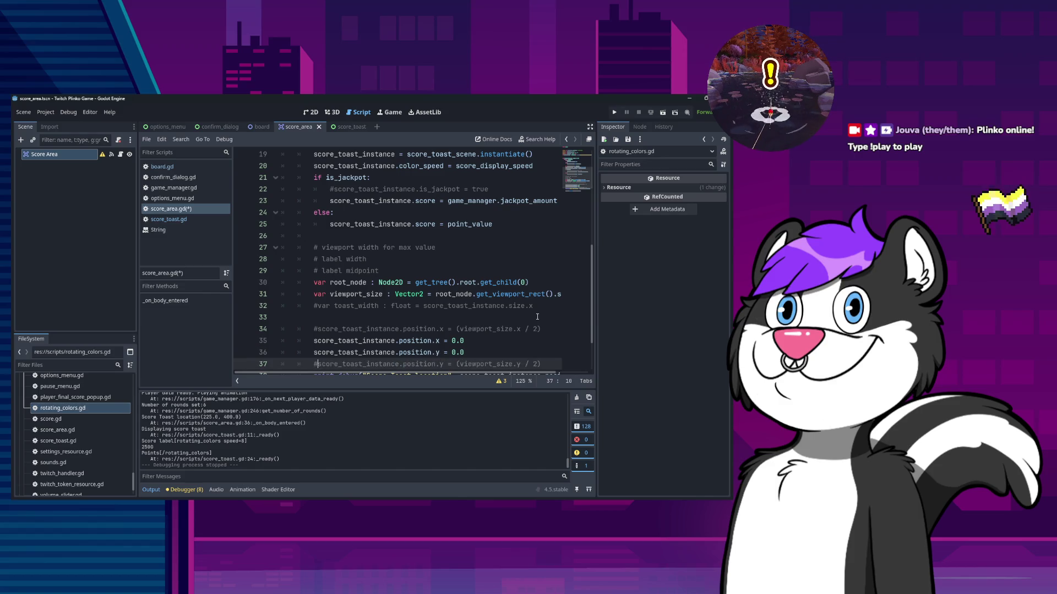
key(Down)
key(ctrl+s)
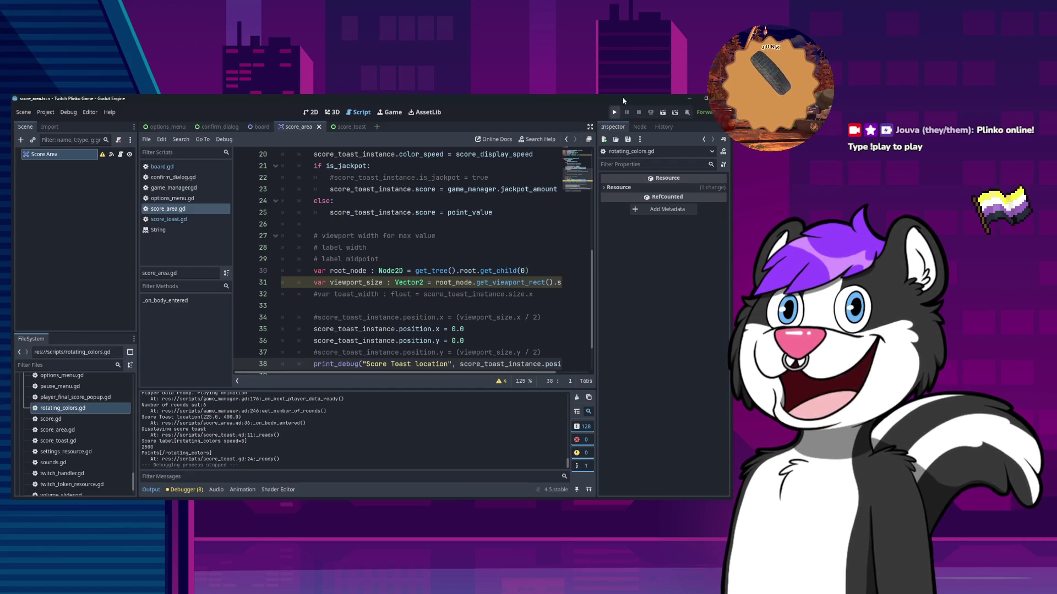
key(F5)
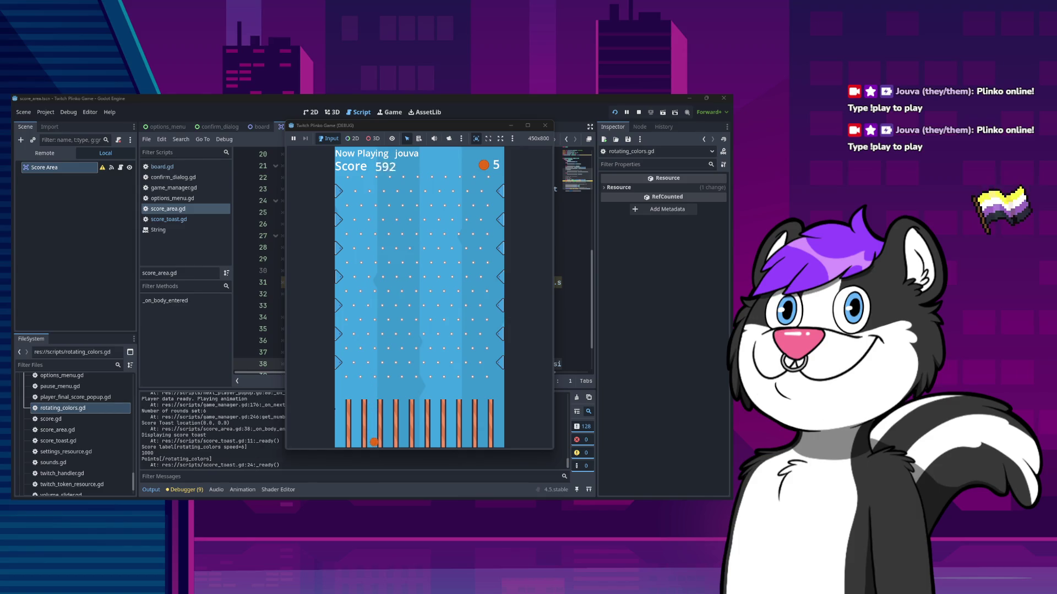
click(545, 126)
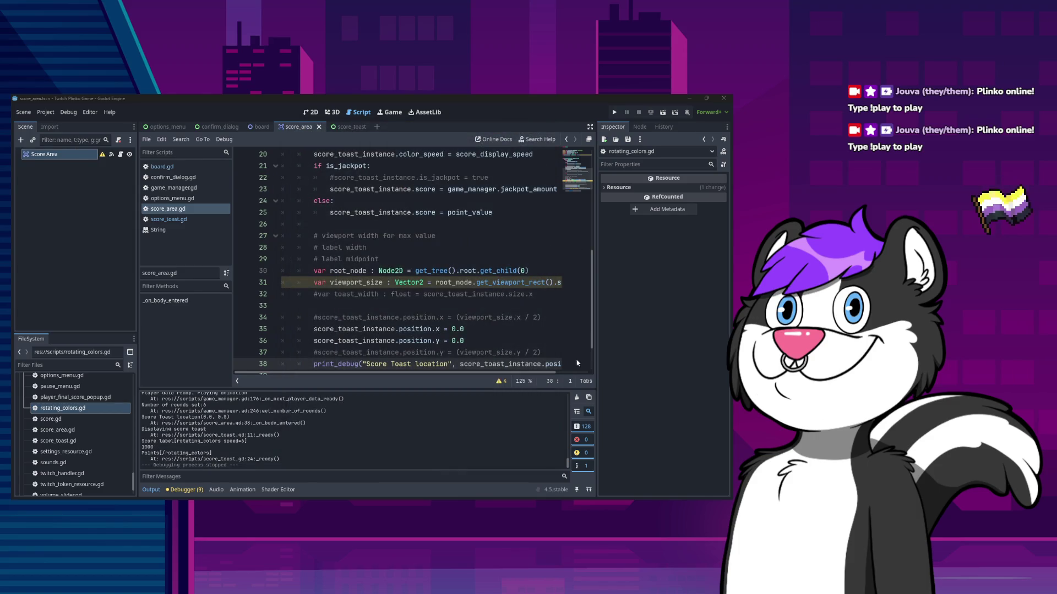
Set the score toast position values to 300.0, 300.0 and test-run the game
click(456, 329)
key(BackSpace)
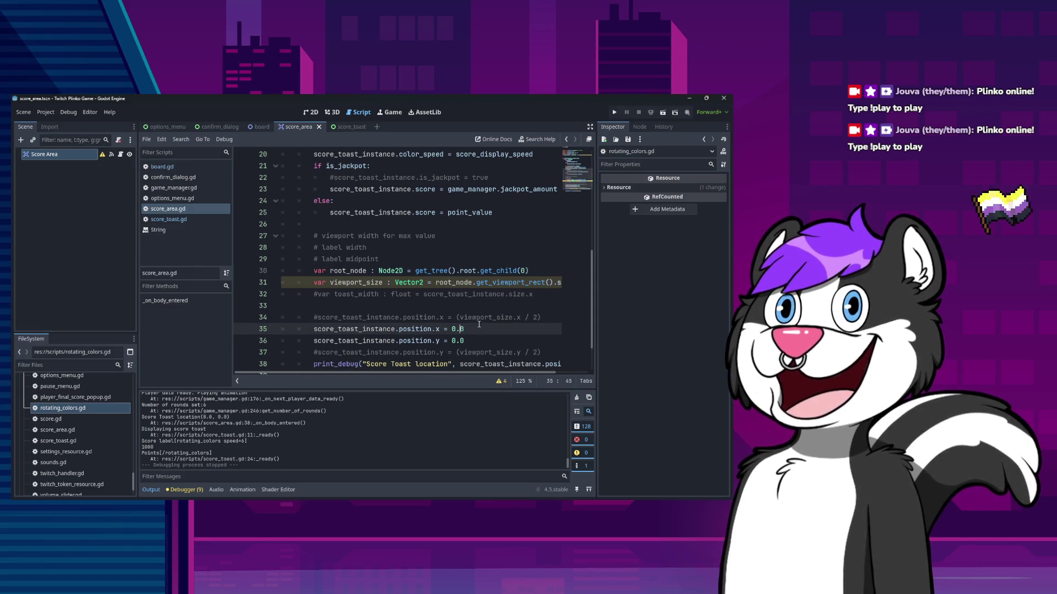
text(30)
key(Down)
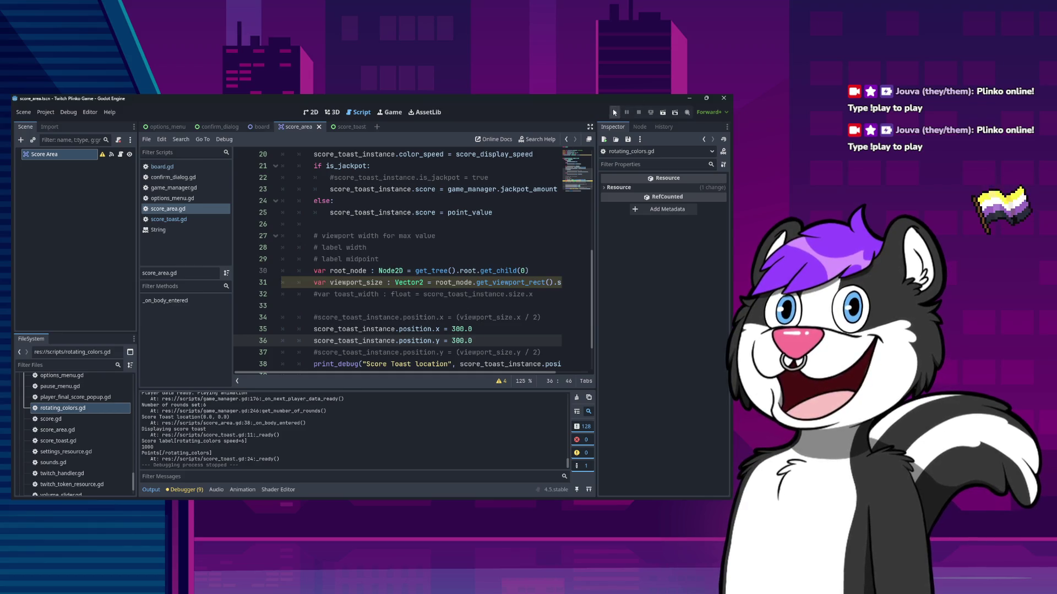
key(F5)
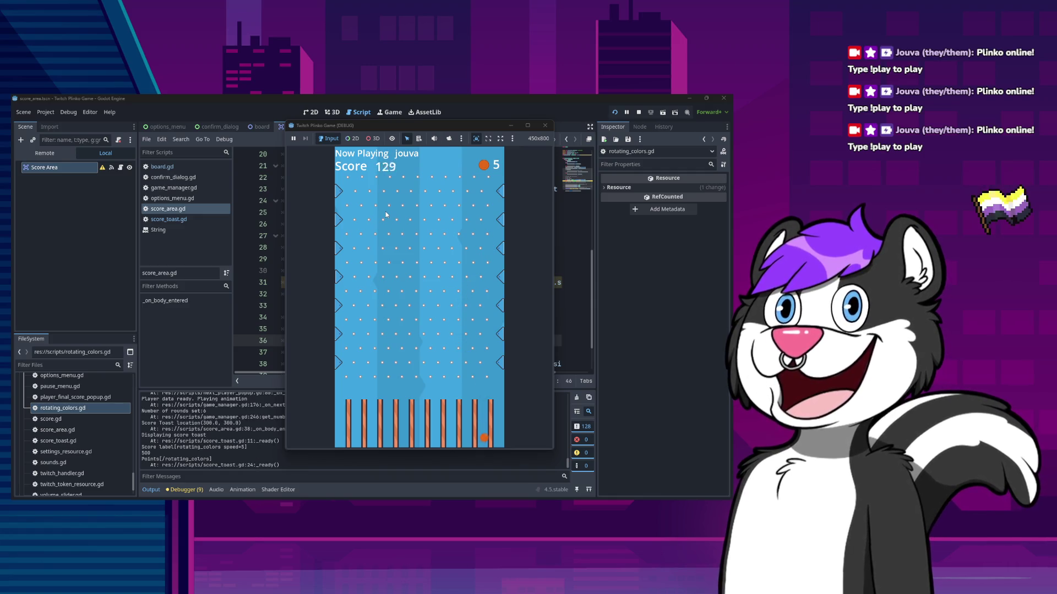
click(545, 126)
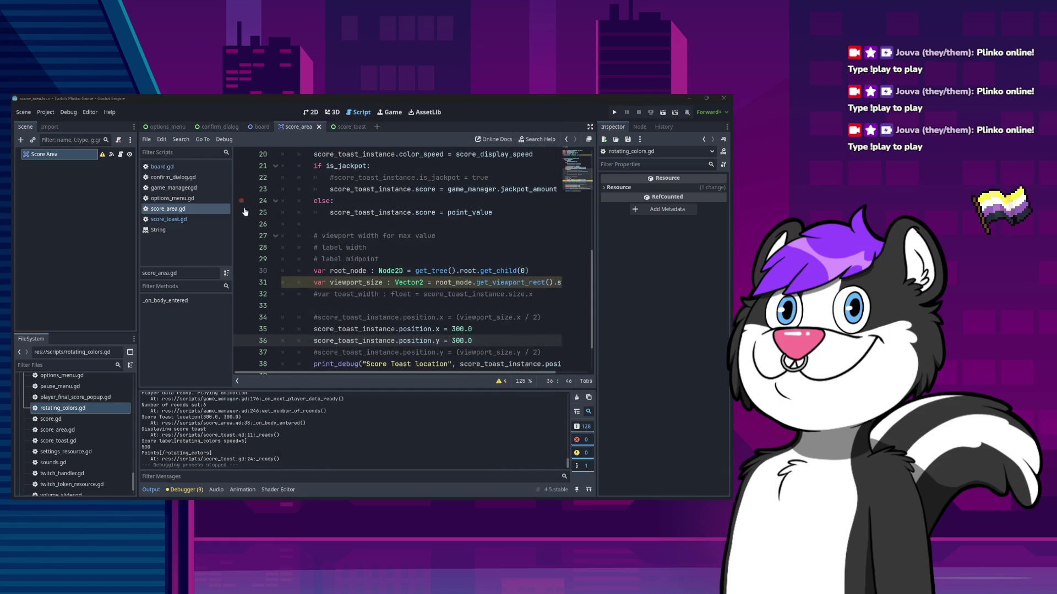
In the 2D score_toast scene, toggle the Label's visibility on and off and save
click(310, 112)
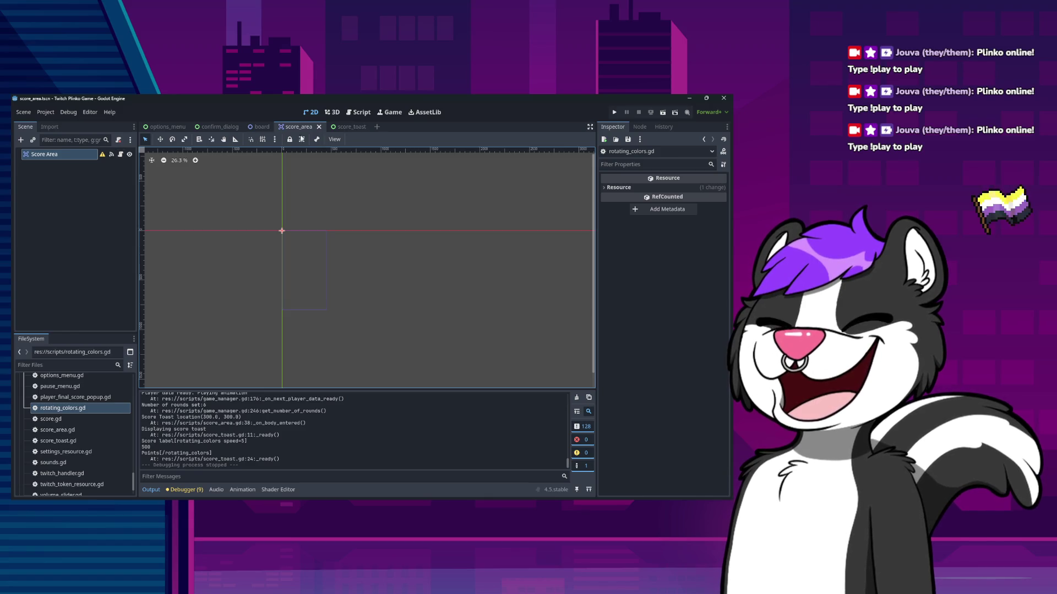
click(347, 126)
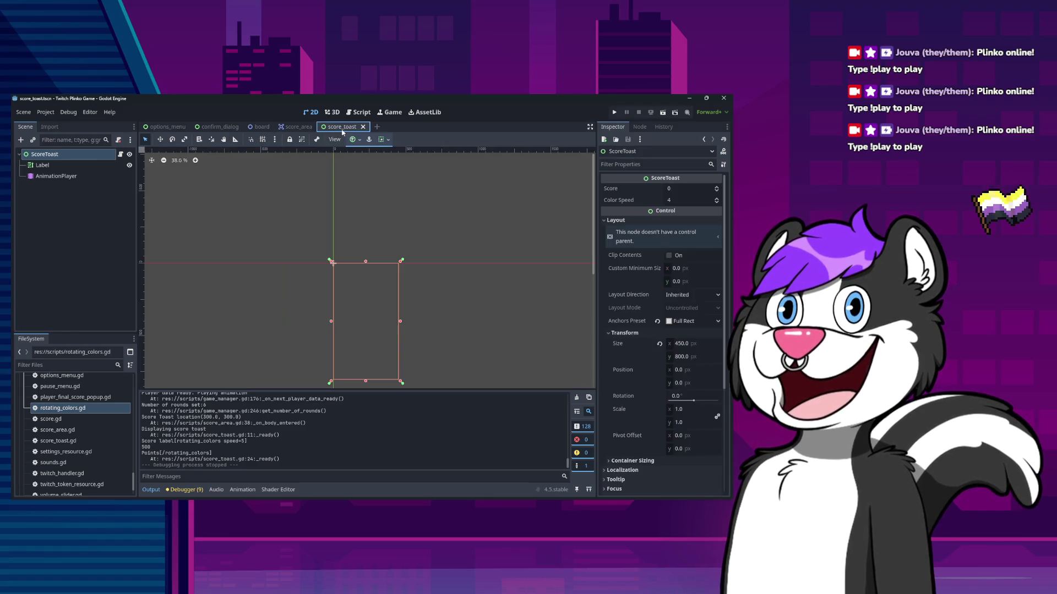
click(130, 165)
click(129, 166)
click(130, 165)
click(130, 165)
click(130, 166)
click(130, 165)
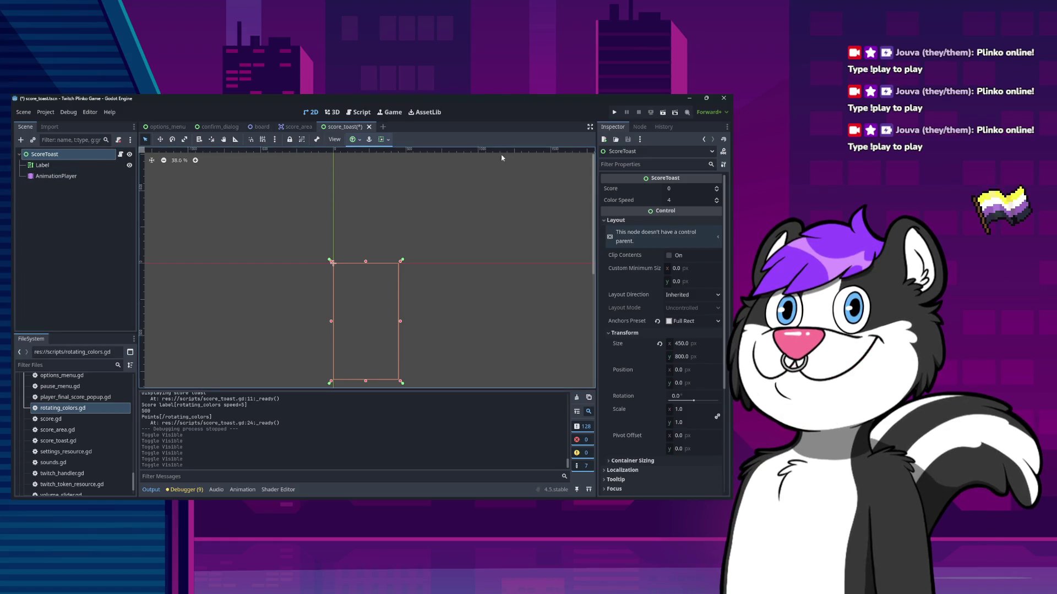
key(ctrl+s)
Preview sample text on the Label, undo it, inspect ScoreToast, then return to score_area
click(43, 165)
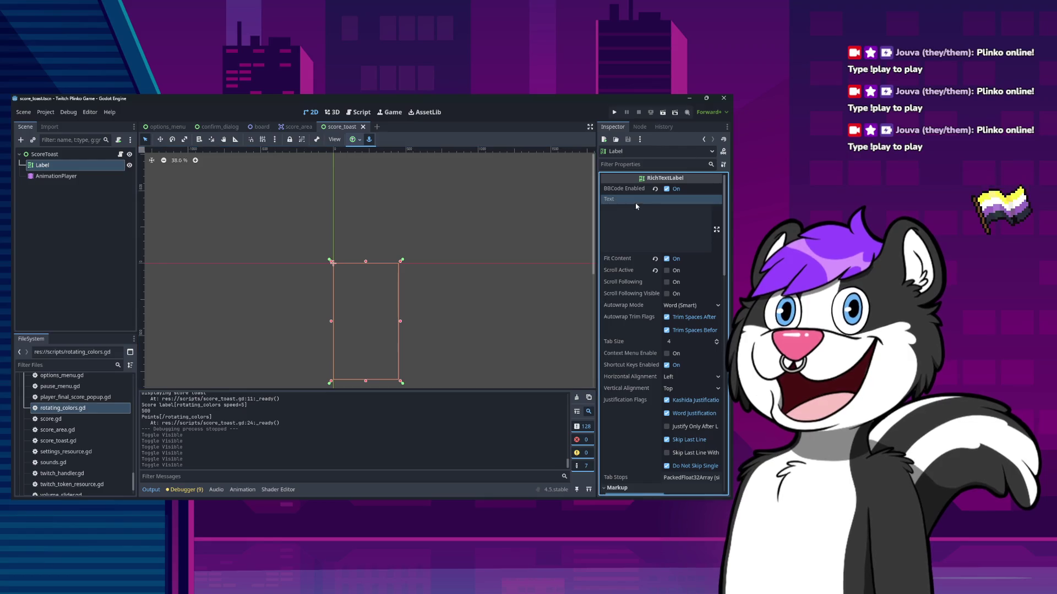
click(638, 212)
text(sdafasdfsdfasdf)
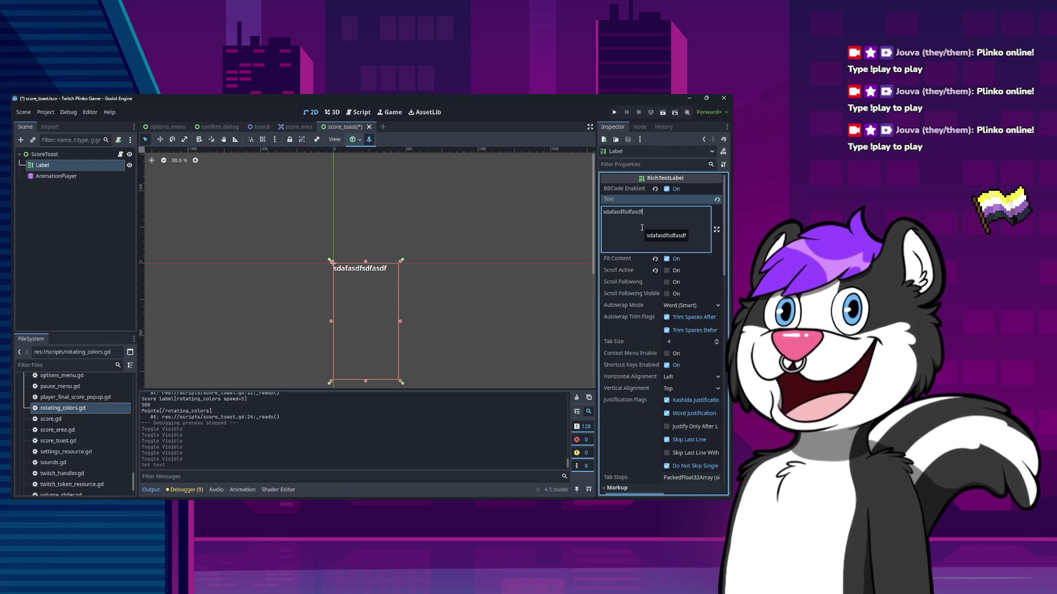
key(ctrl+z)
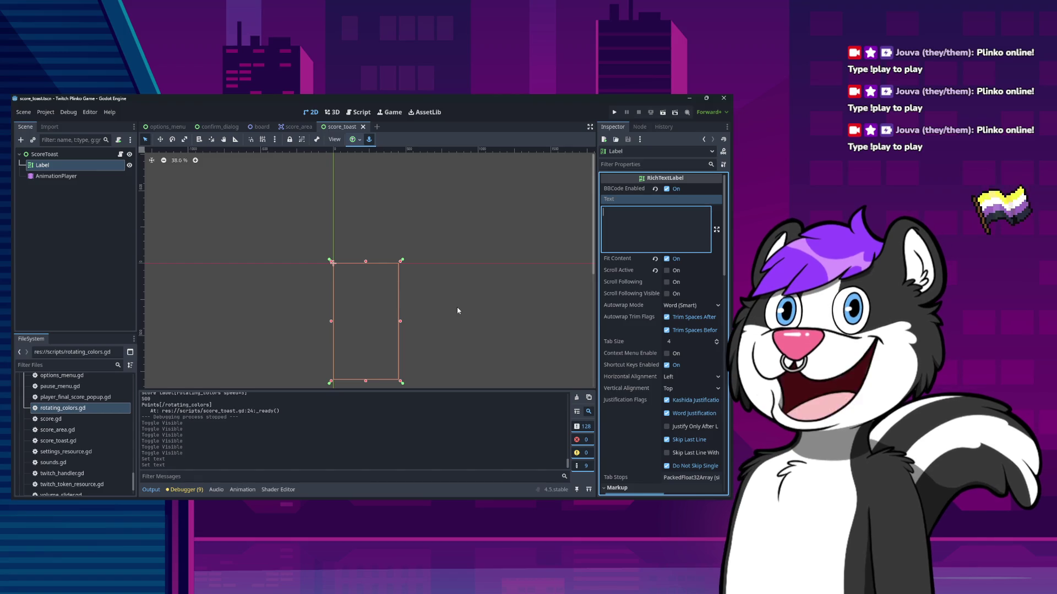
click(101, 158)
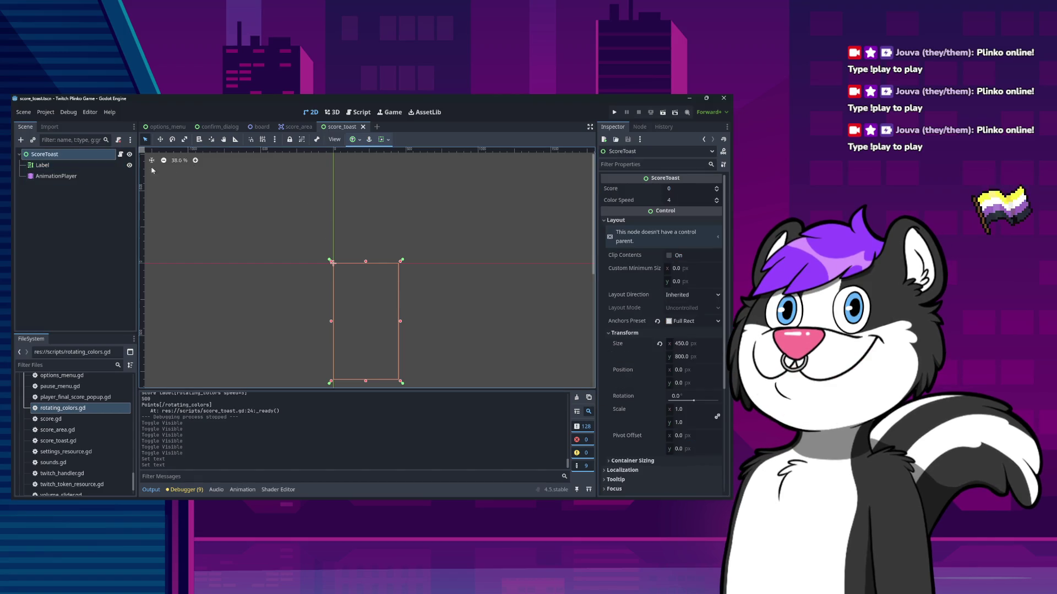
click(99, 165)
click(99, 156)
click(298, 127)
click(343, 130)
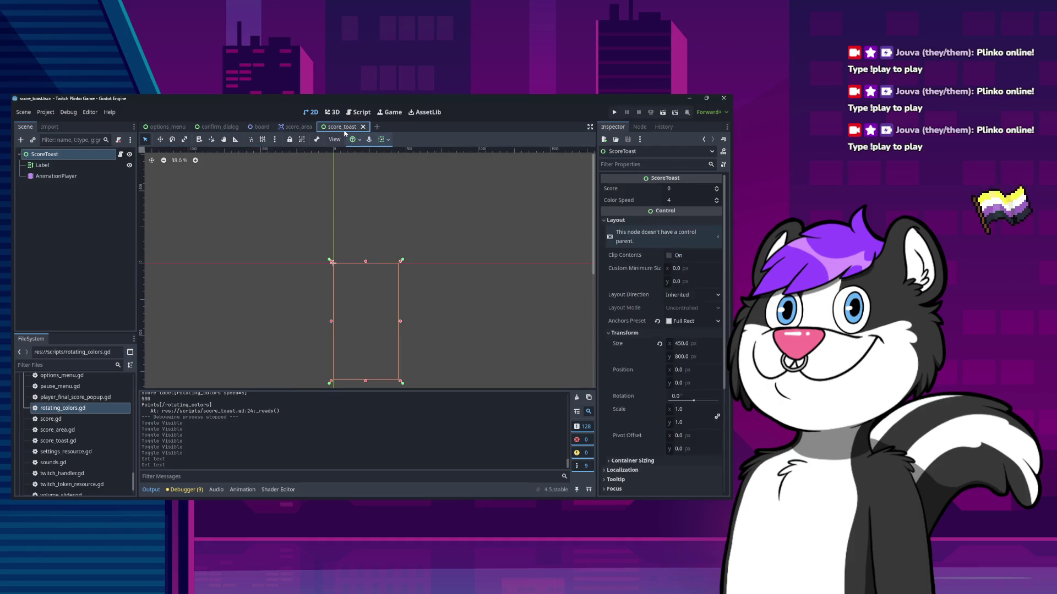
click(298, 127)
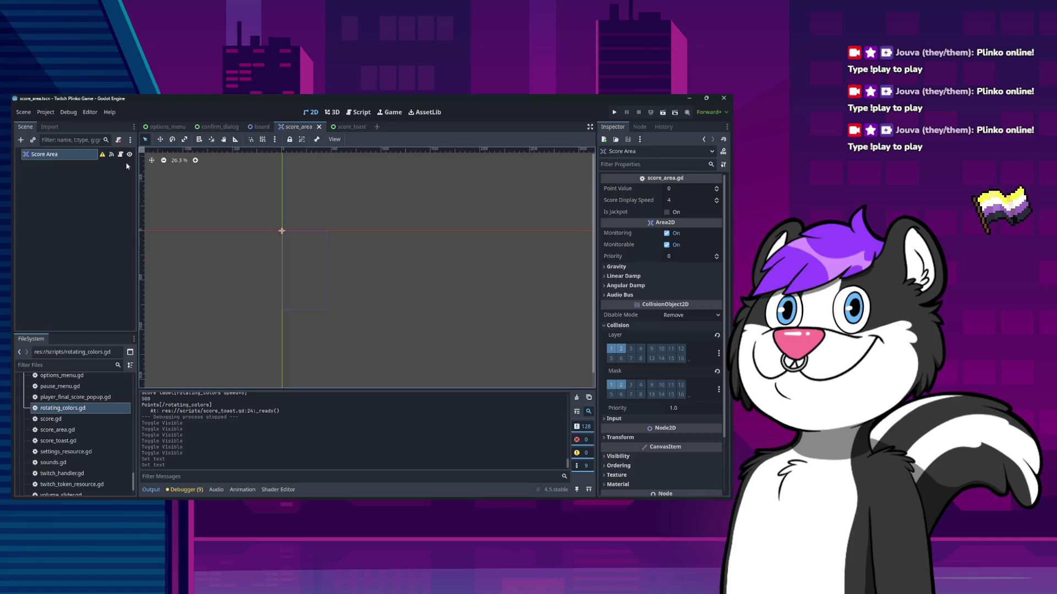
Open score_area.gd from the Score Area node and go to the toast position lines 37–38
click(121, 155)
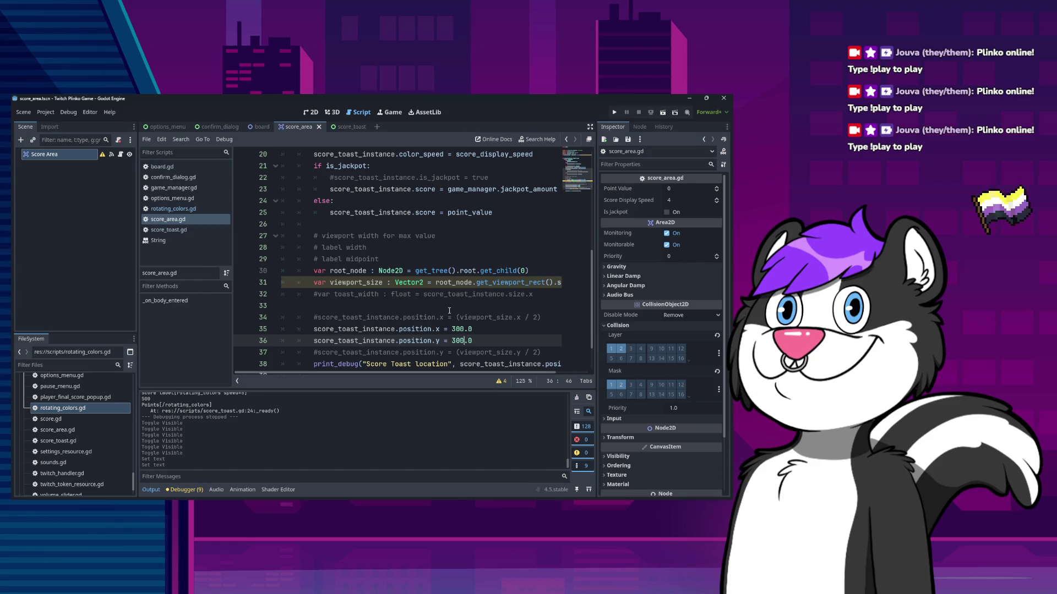
scroll(243, 464, up, 4)
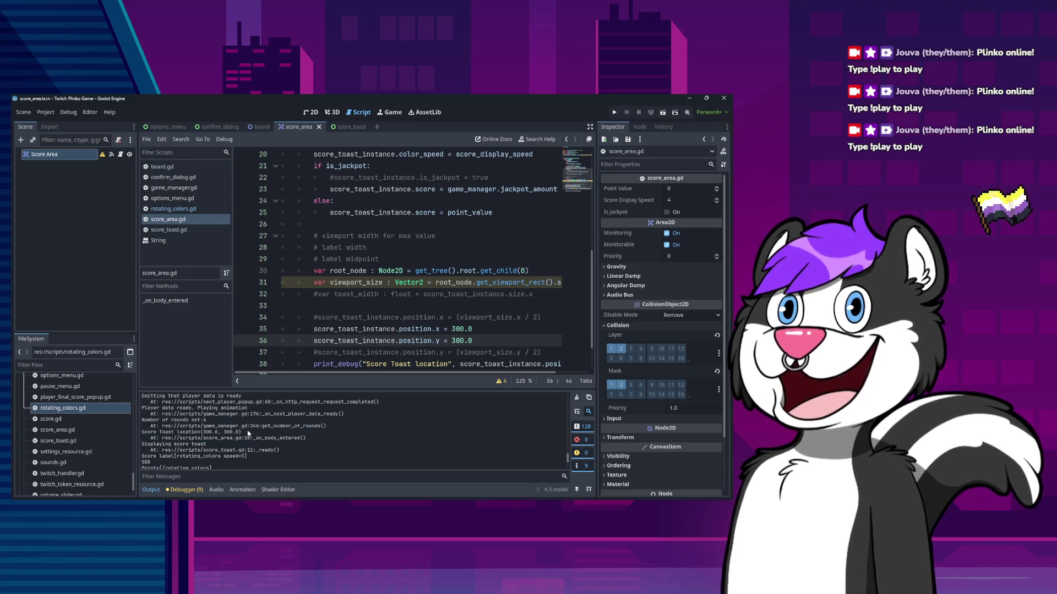
scroll(440, 308, down, 2)
click(440, 307)
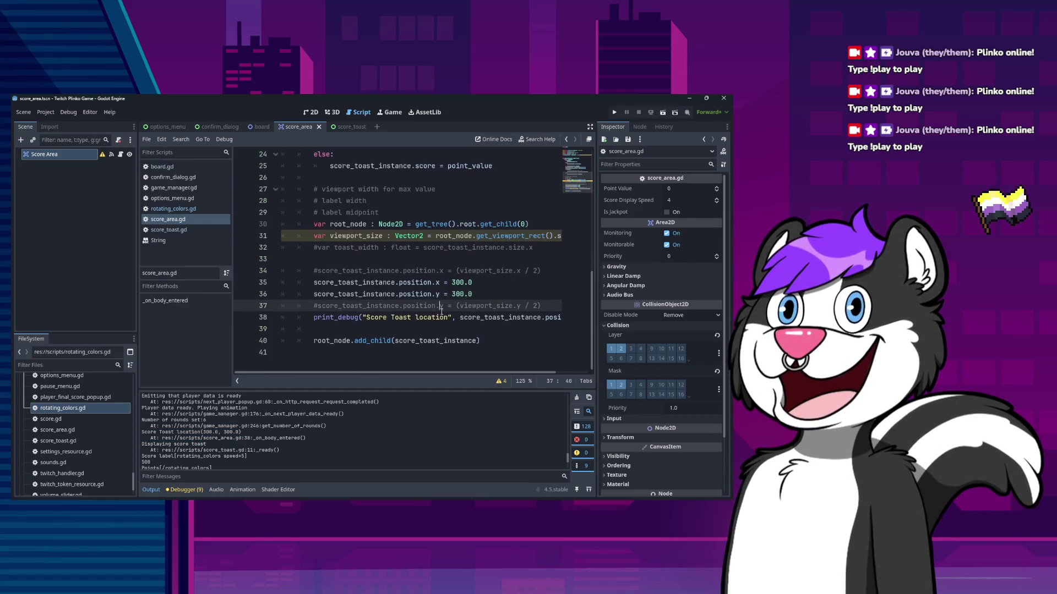
key(Down)
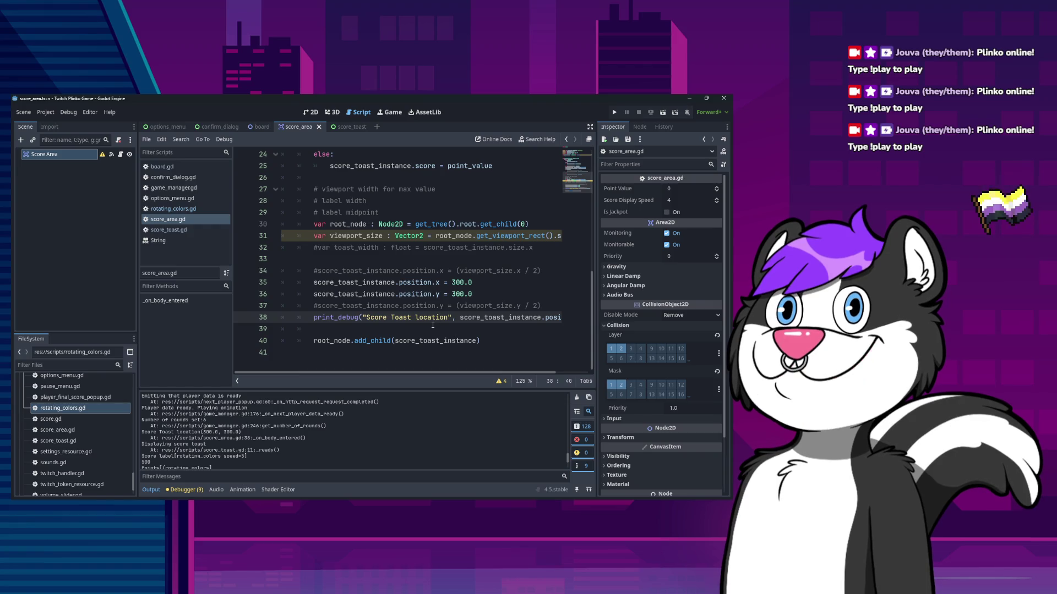
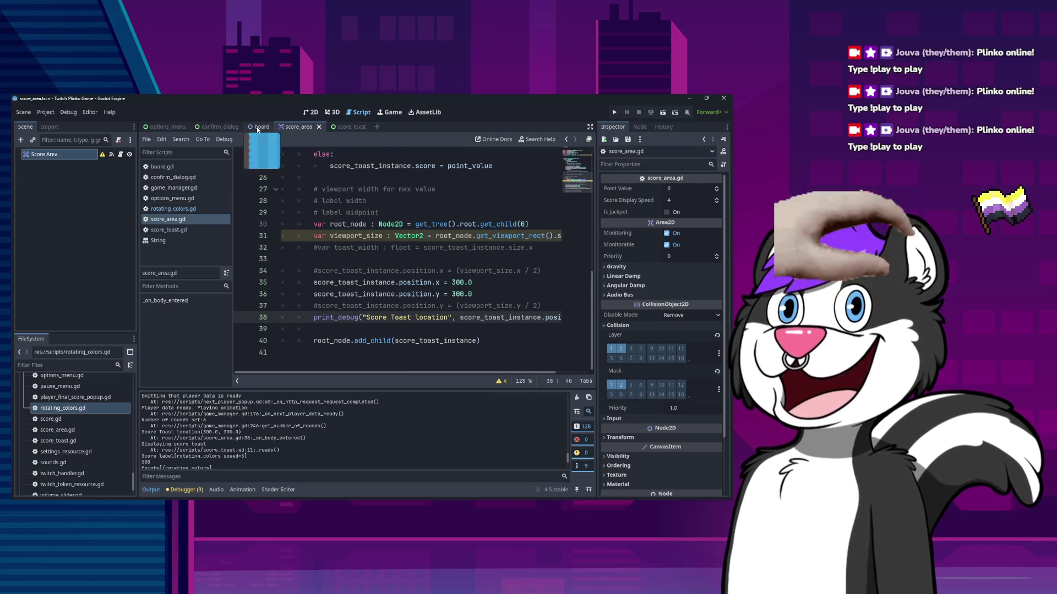
Show the board scene's Plinko peg field in the 2D canvas editor
click(312, 112)
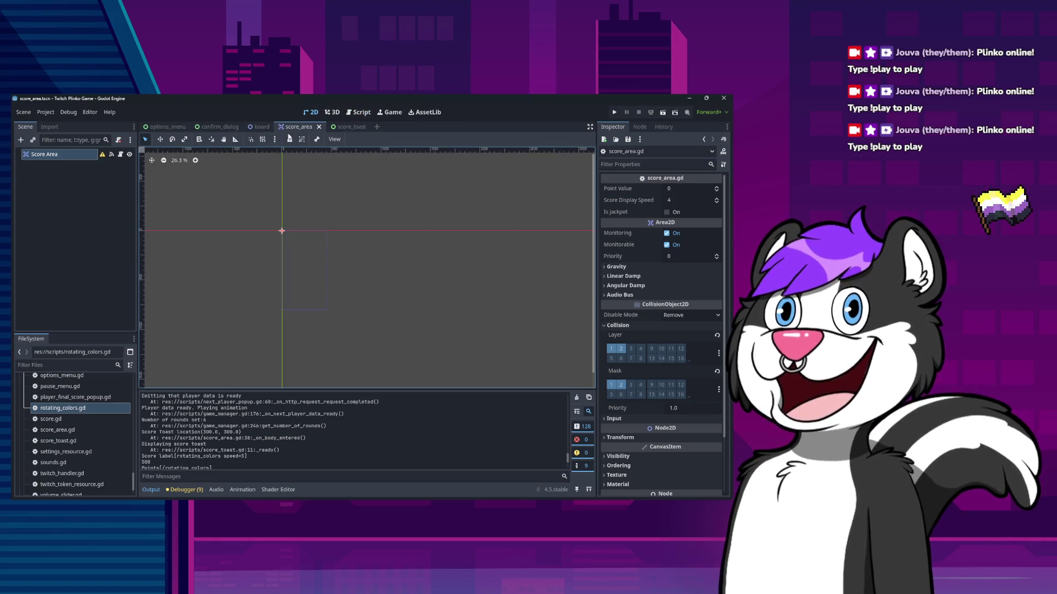
click(263, 127)
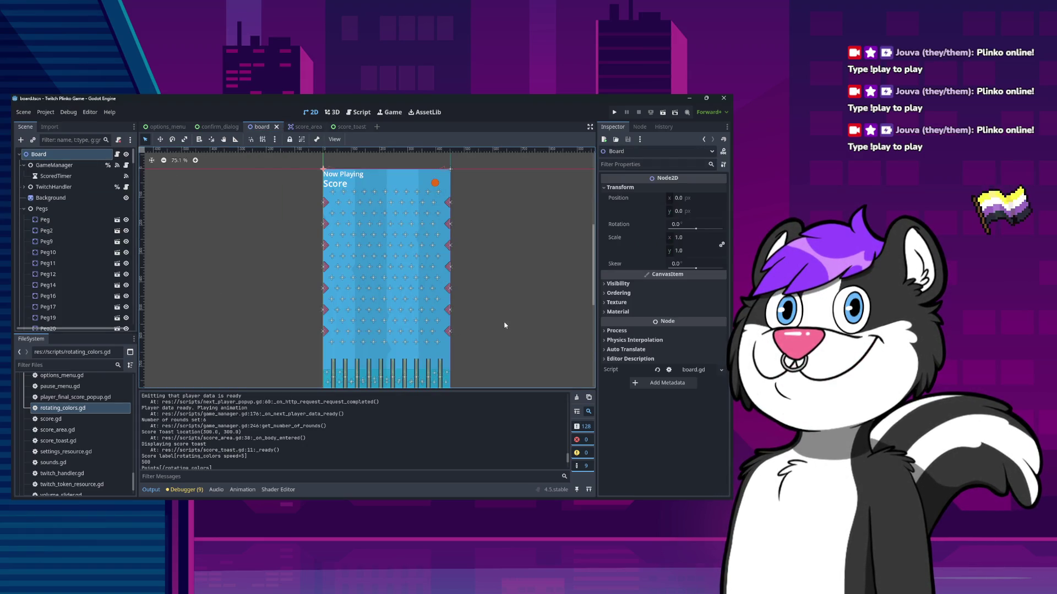
Browse the board's scene tree, collapsing and re-expanding the HUD and Popups nodes
click(55, 152)
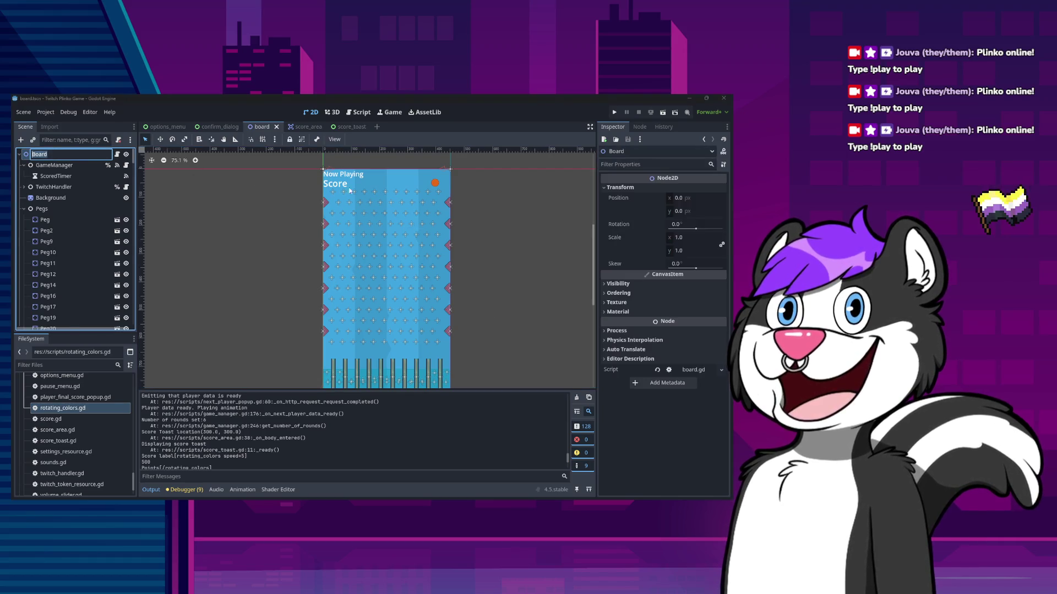
click(23, 157)
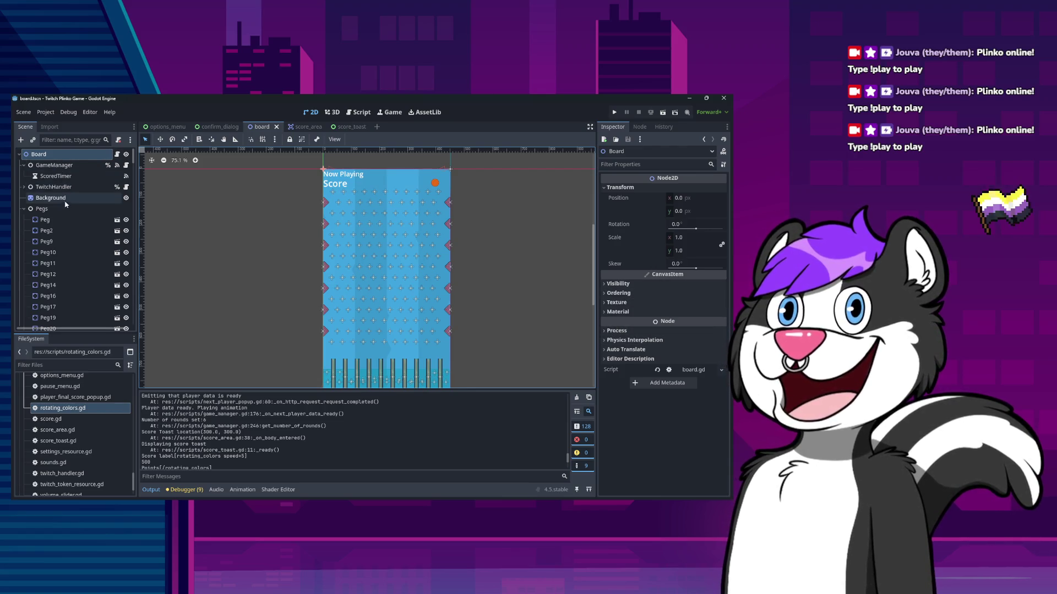
scroll(65, 206, down, 5)
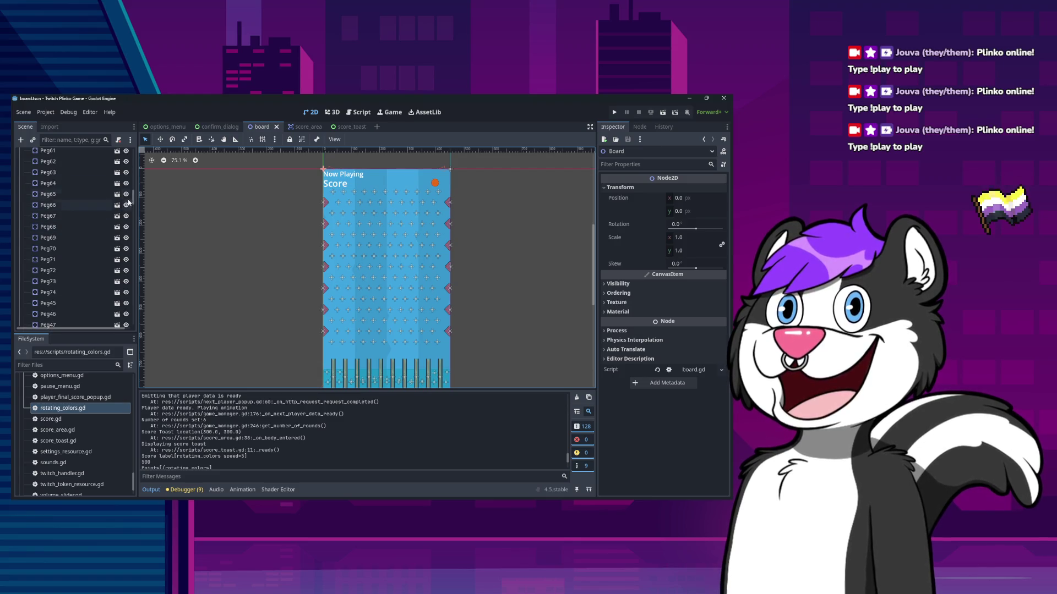
scroll(83, 247, down, 10)
scroll(127, 305, down, 5)
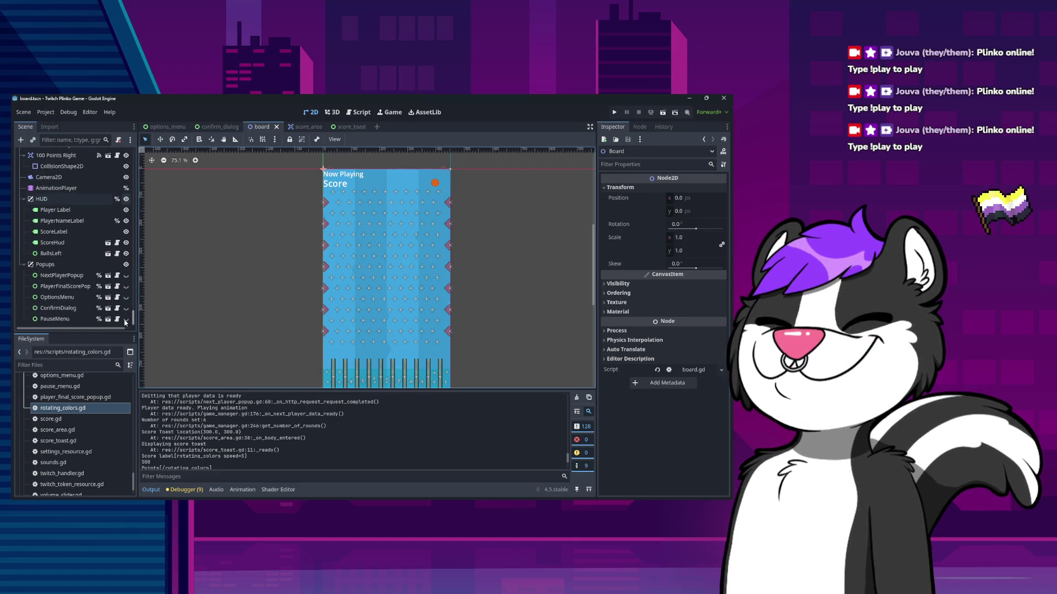
scroll(99, 247, up, 20)
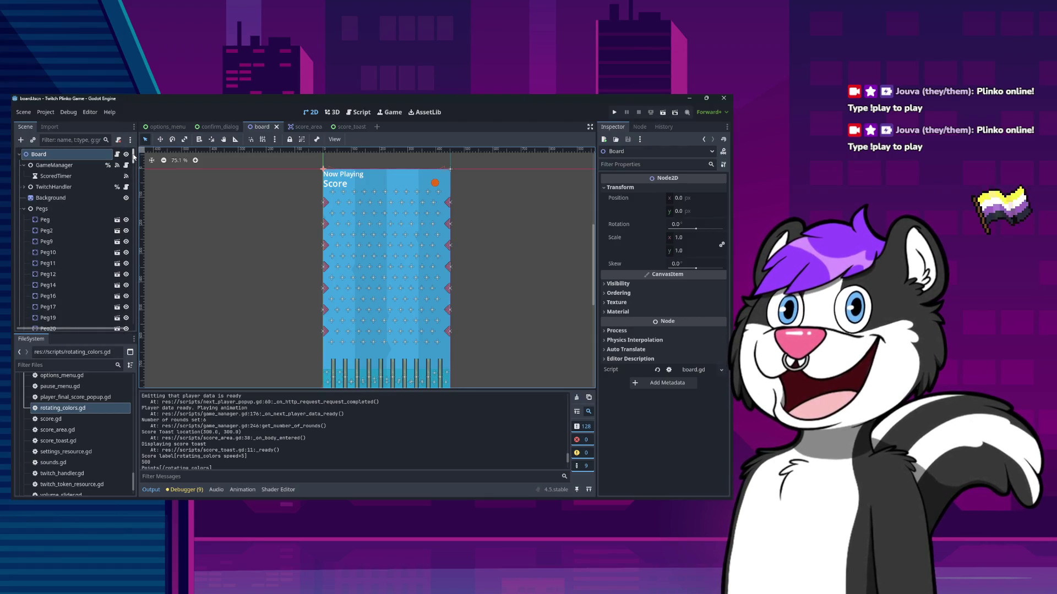
drag(134, 155, 136, 319)
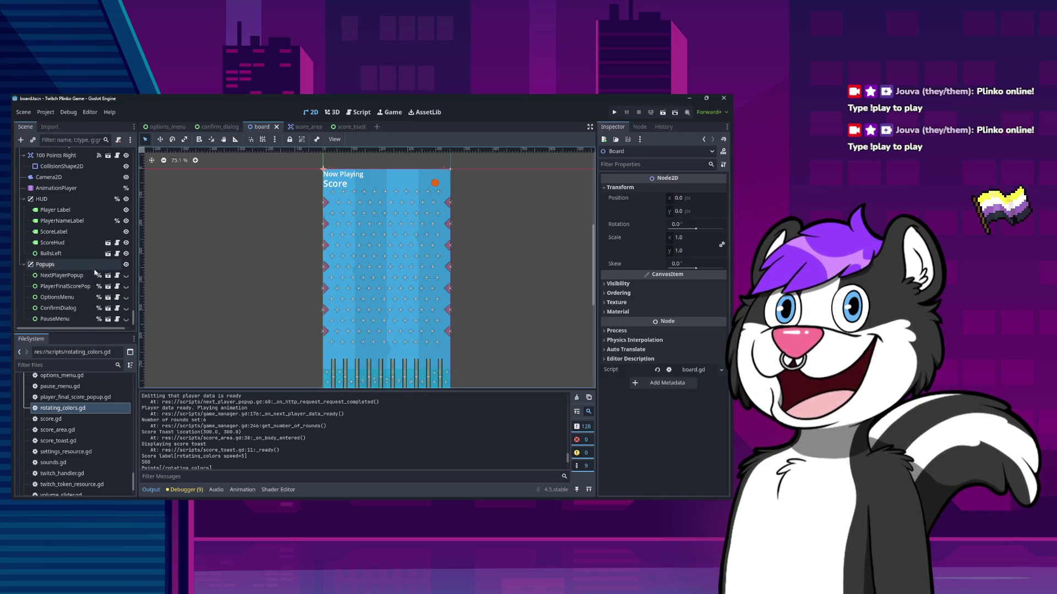
click(24, 265)
click(24, 257)
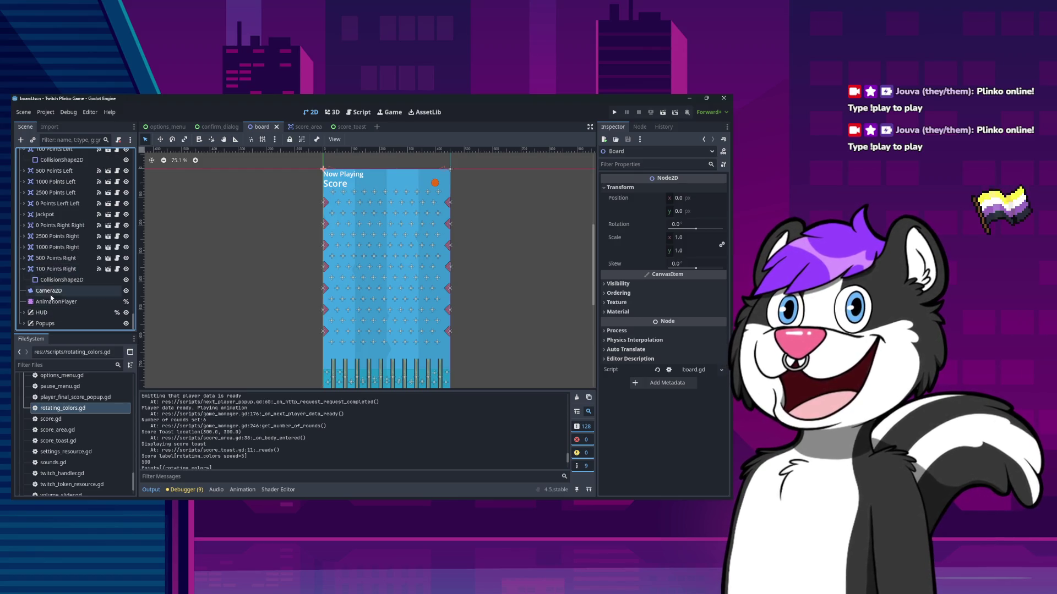
click(24, 323)
click(24, 312)
scroll(46, 298, down, 3)
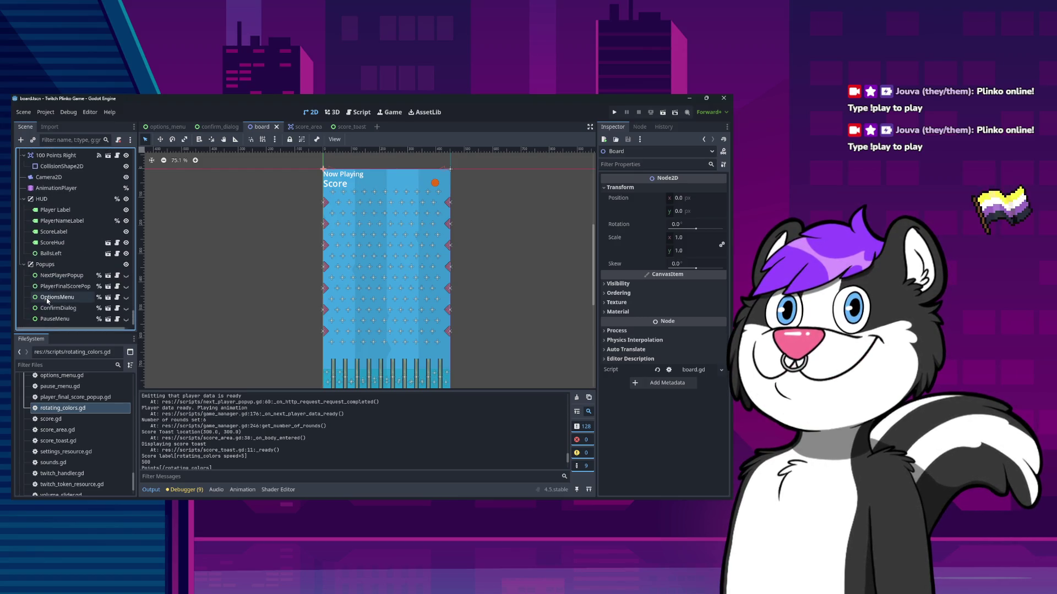
Inspect the ScoreHud, Player Label and BallsLeft nodes, then switch to the score_toast scene
click(69, 242)
key(Up)
key(Up)
key(Up)
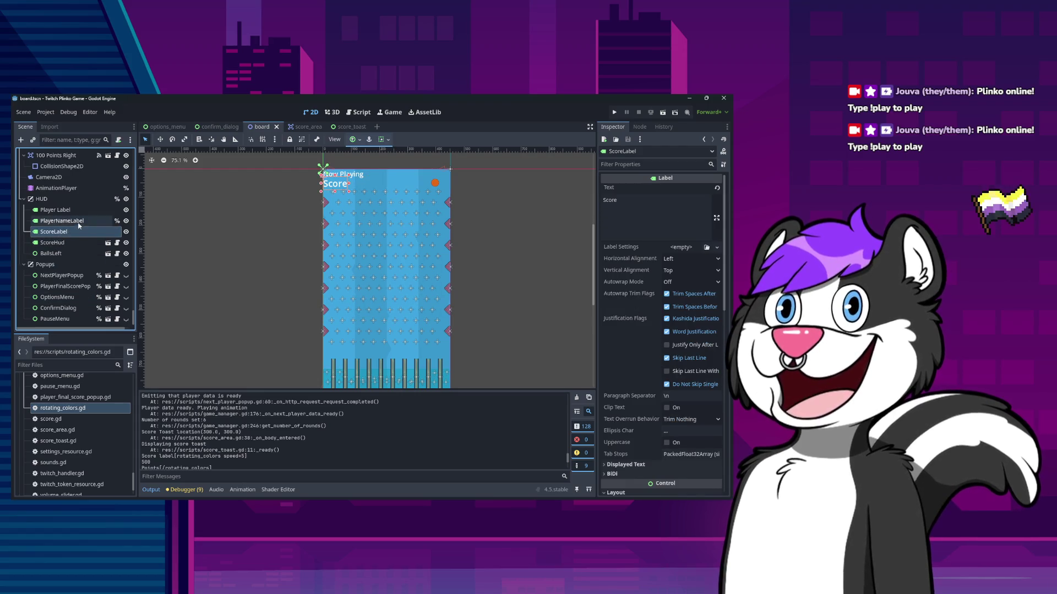
click(78, 252)
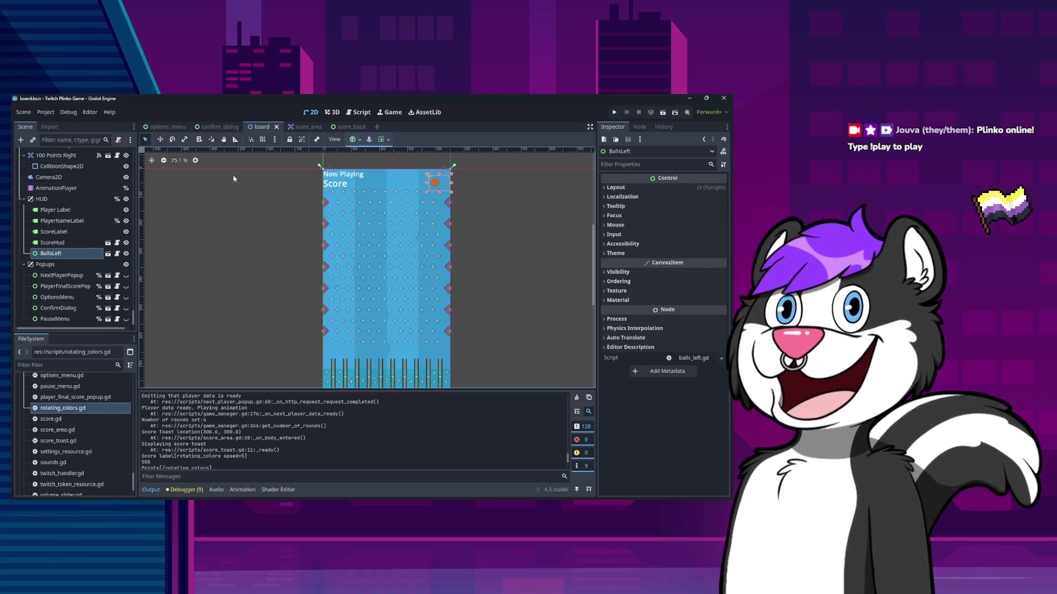
click(348, 127)
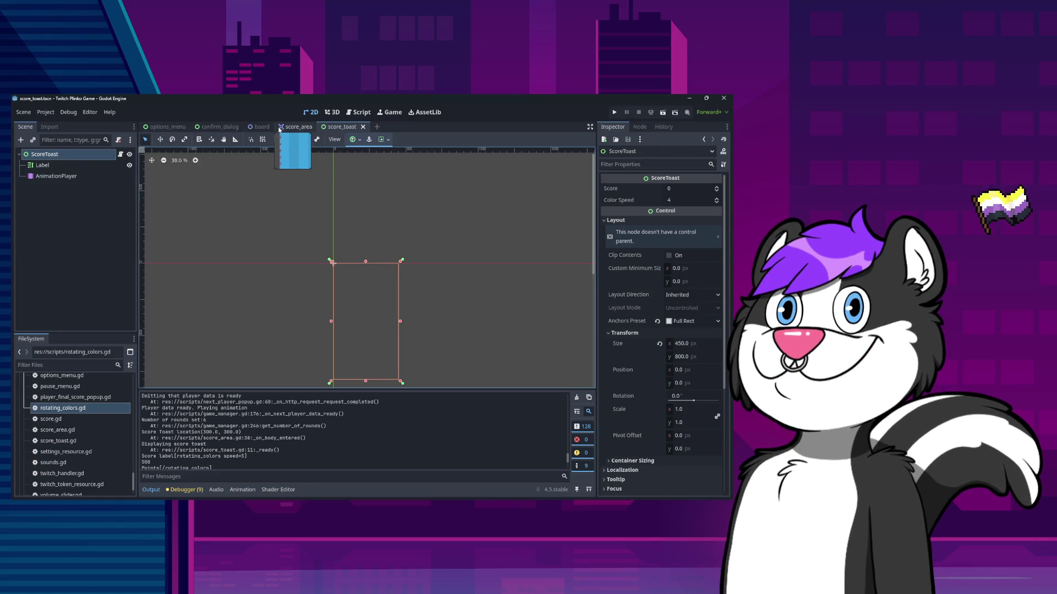
Drag score_toast.tscn onto the board's HUD node to instance ScoreToast after BallsLeft
click(261, 127)
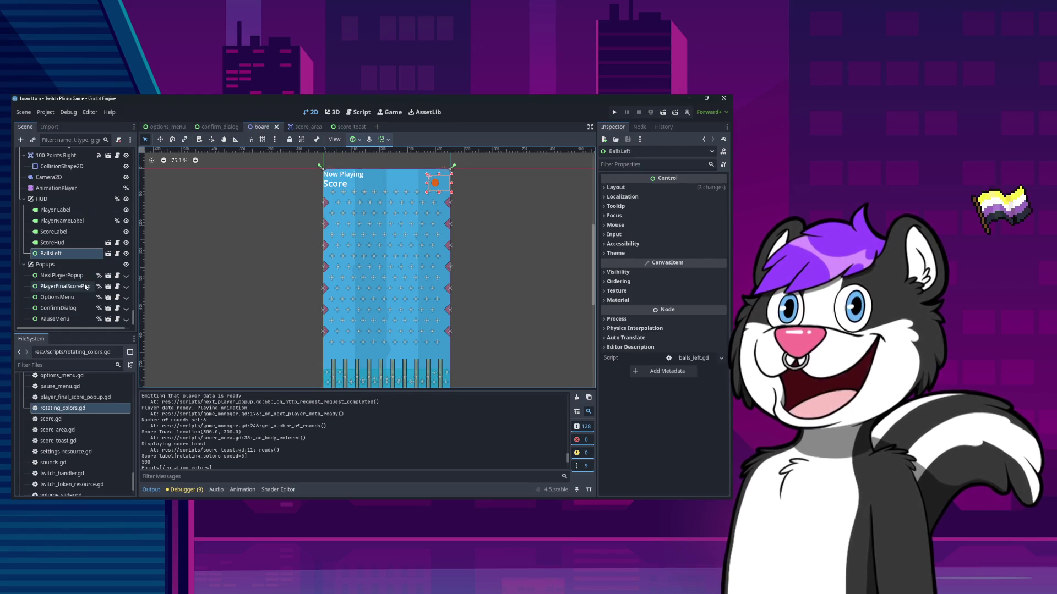
scroll(91, 418, down, 3)
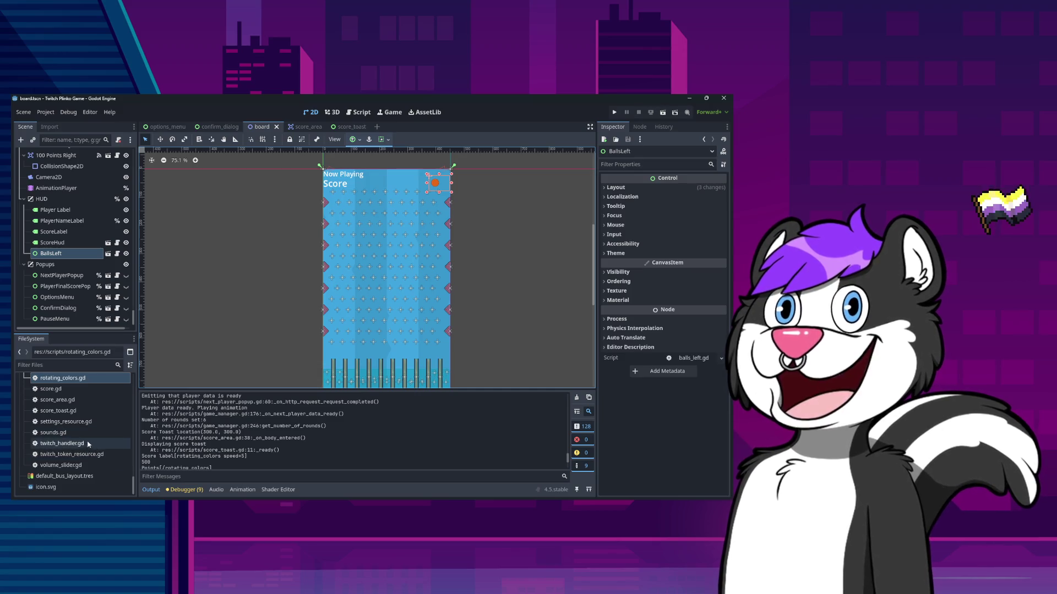
scroll(88, 441, up, 5)
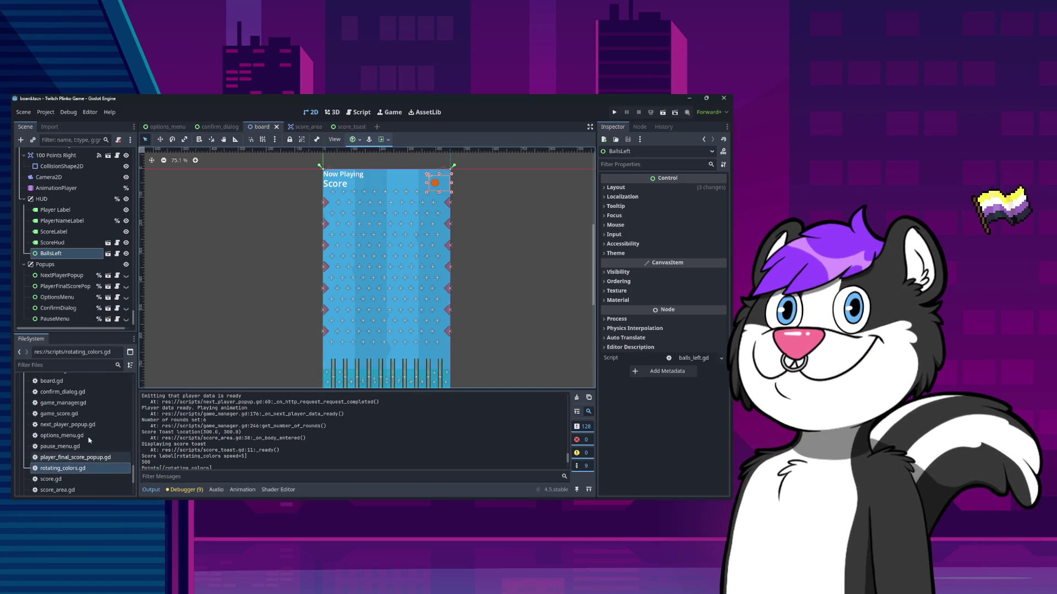
scroll(88, 437, up, 5)
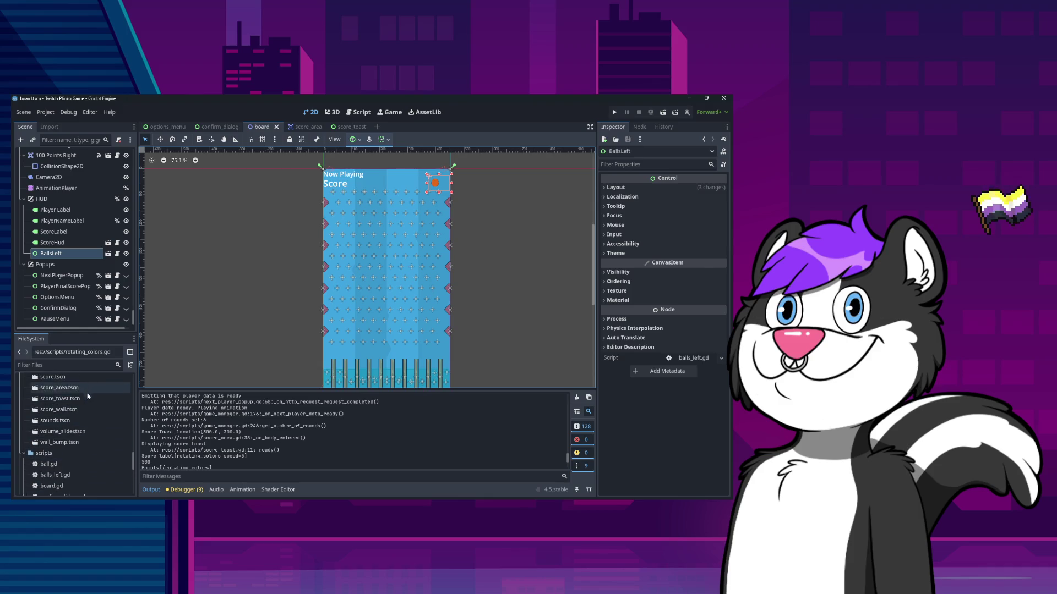
mouse_move(88, 396)
mouse_down()
mouse_move(77, 204)
mouse_move(52, 199)
mouse_up()
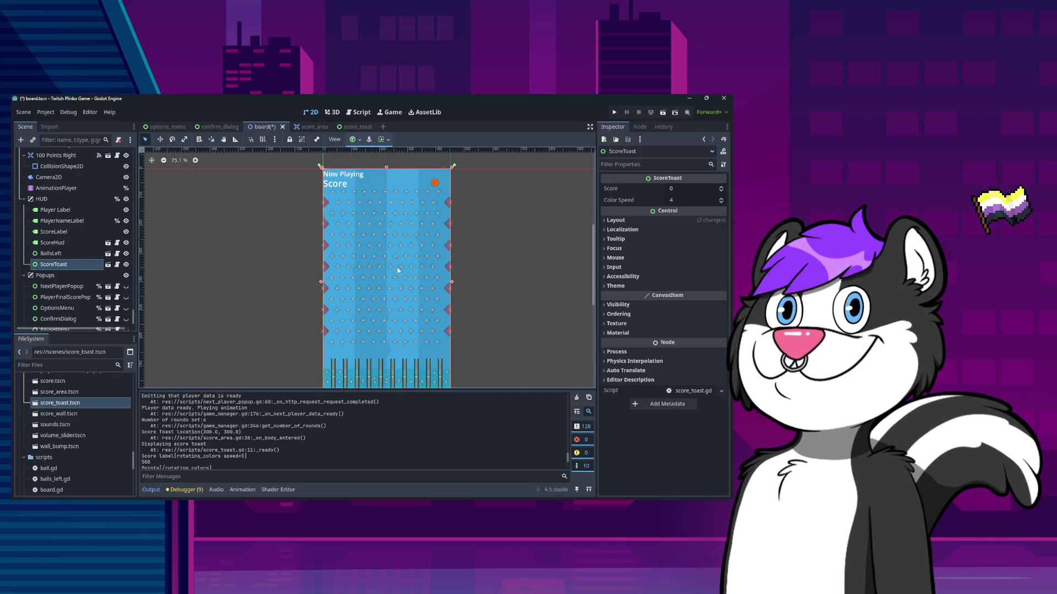
click(355, 127)
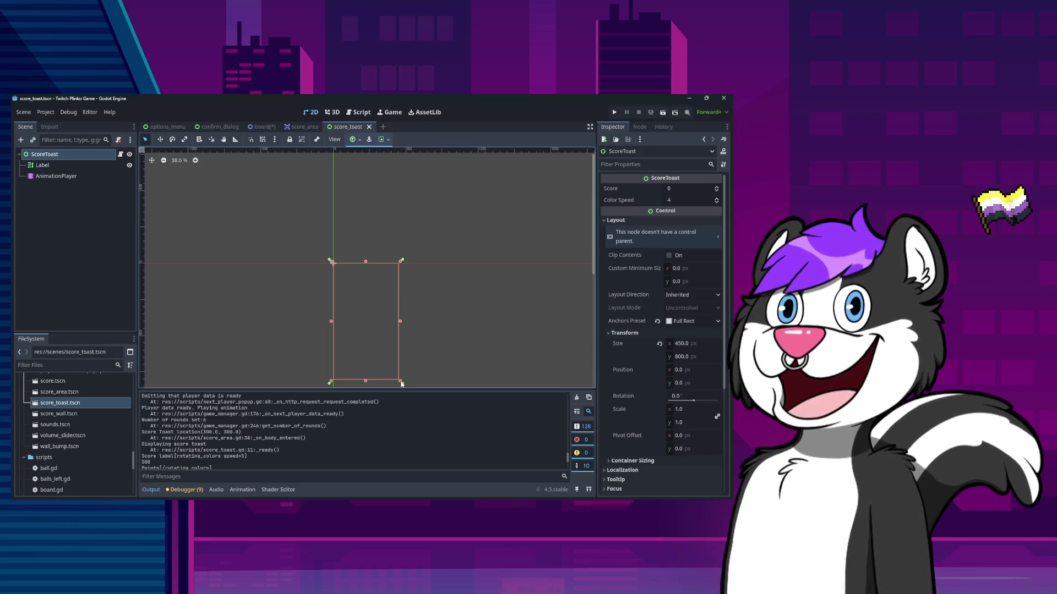
Apply the Top Wide anchor preset to ScoreToast and pull its bottom edge down
drag(401, 384, 387, 285)
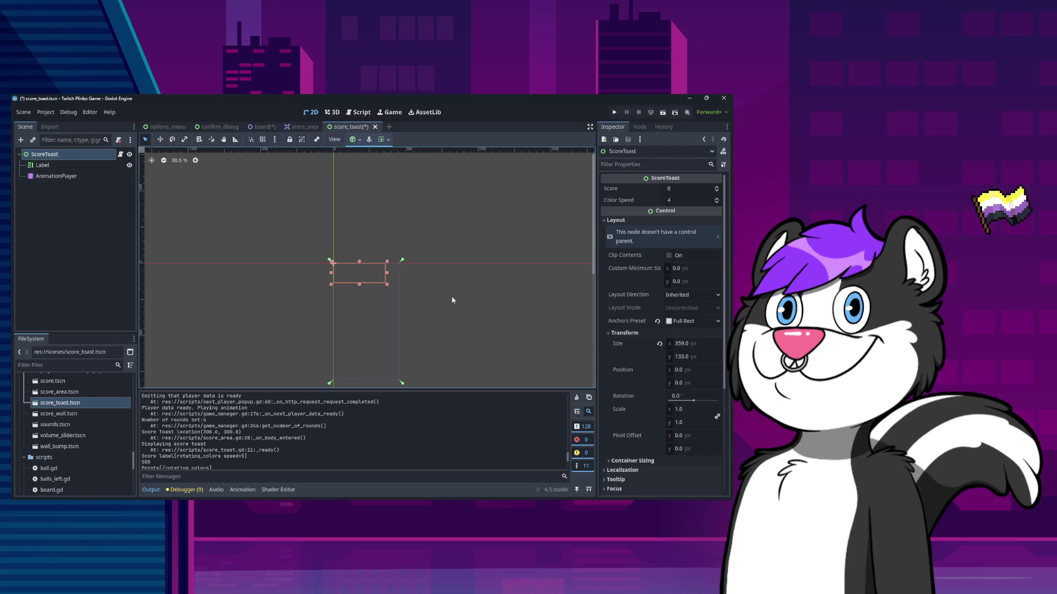
click(360, 141)
click(398, 169)
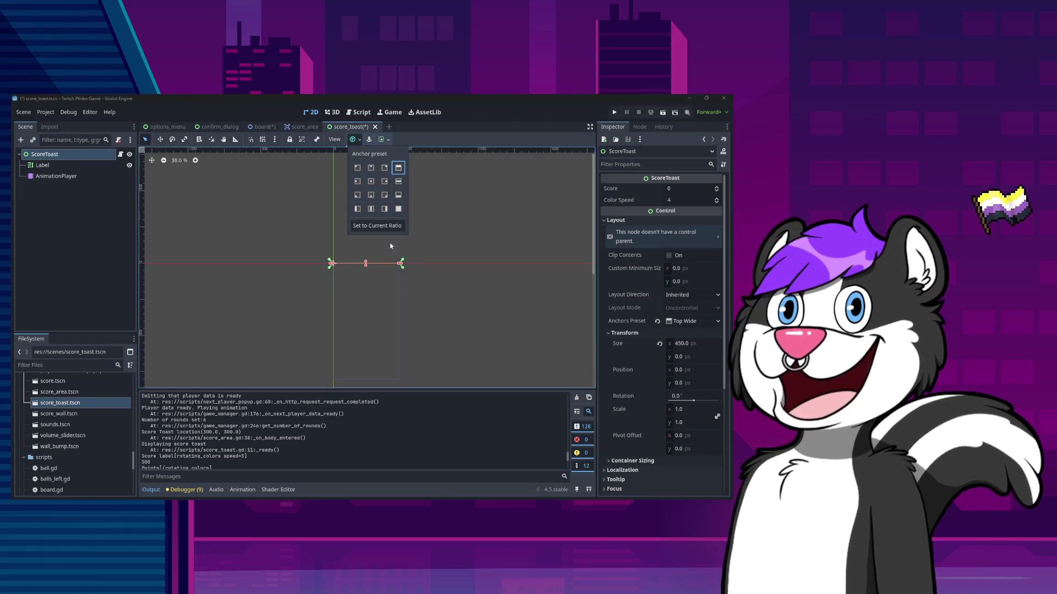
click(367, 275)
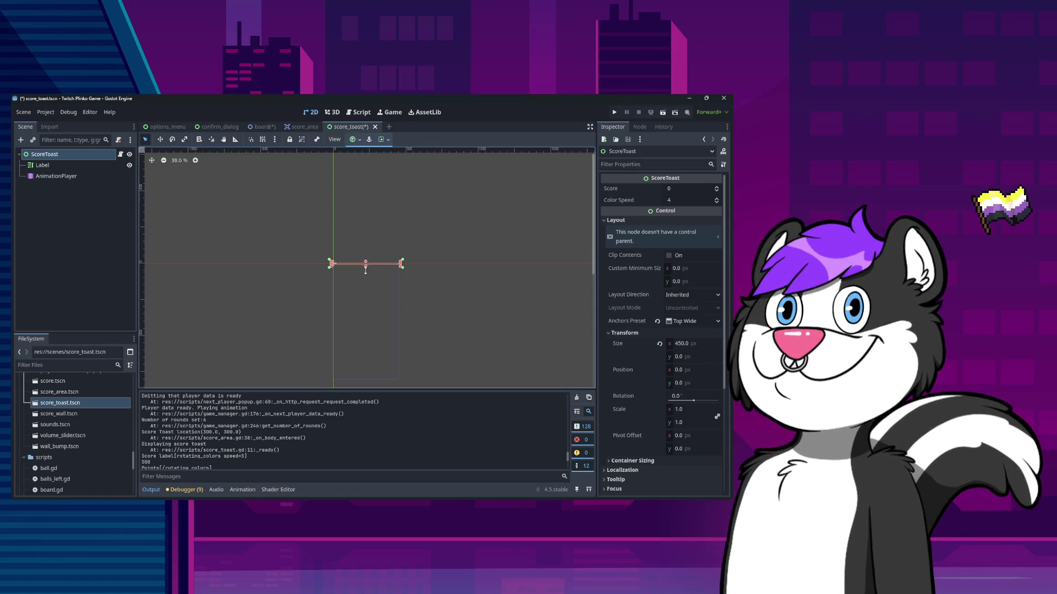
drag(366, 268, 365, 283)
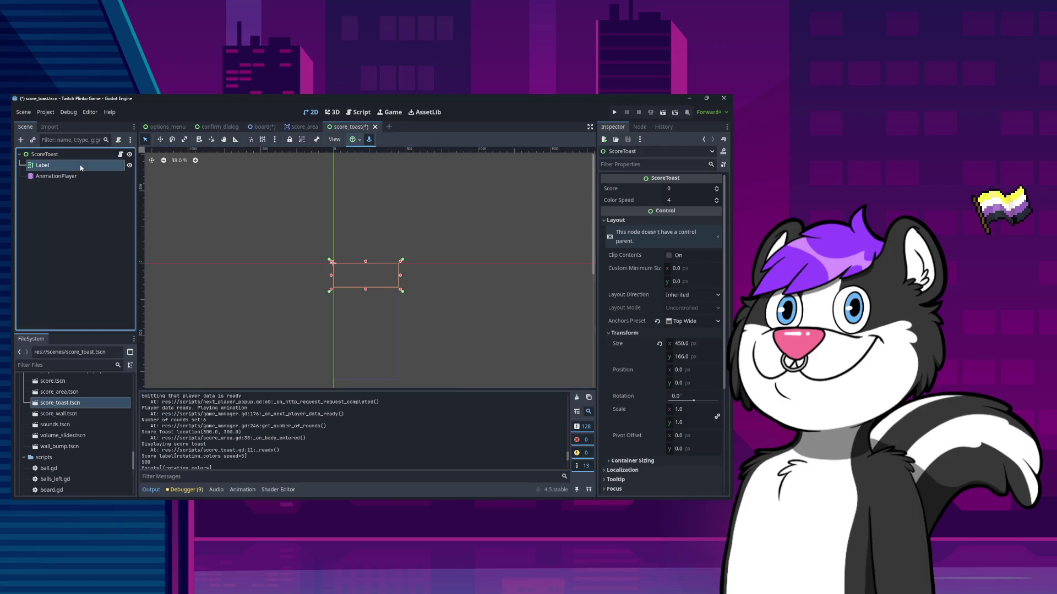
Set the toast Label's vertical alignment to Top after trying Center and Fill
click(43, 165)
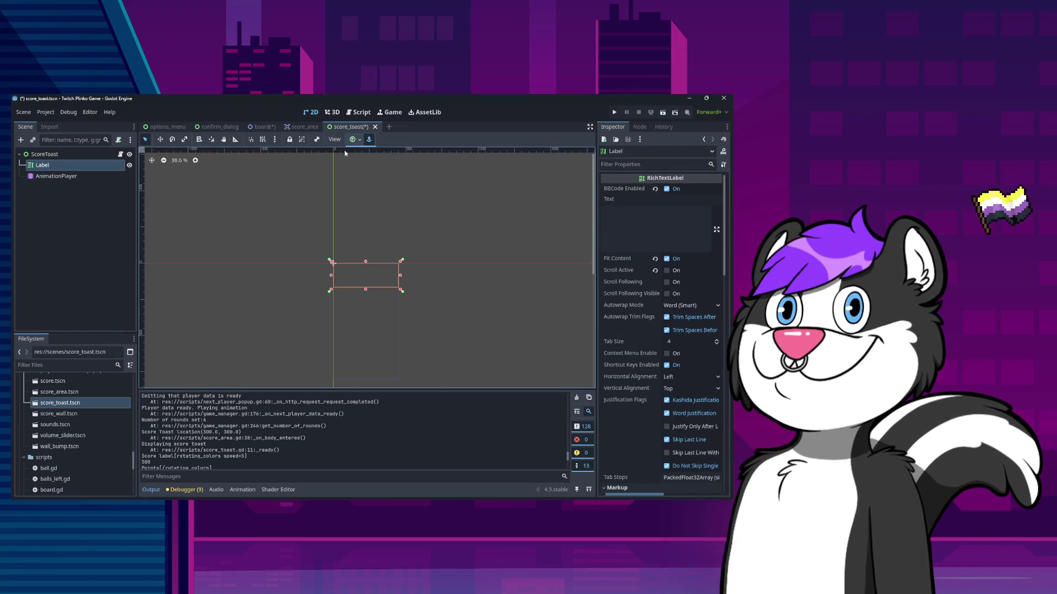
click(86, 166)
scroll(681, 397, down, 5)
scroll(681, 398, down, 1)
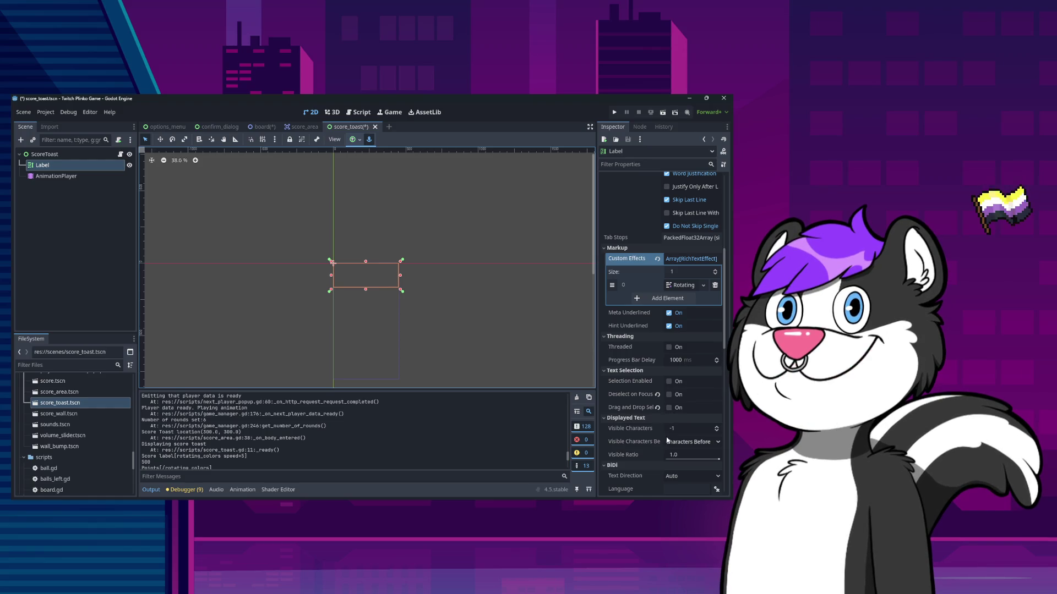
scroll(667, 440, up, 6)
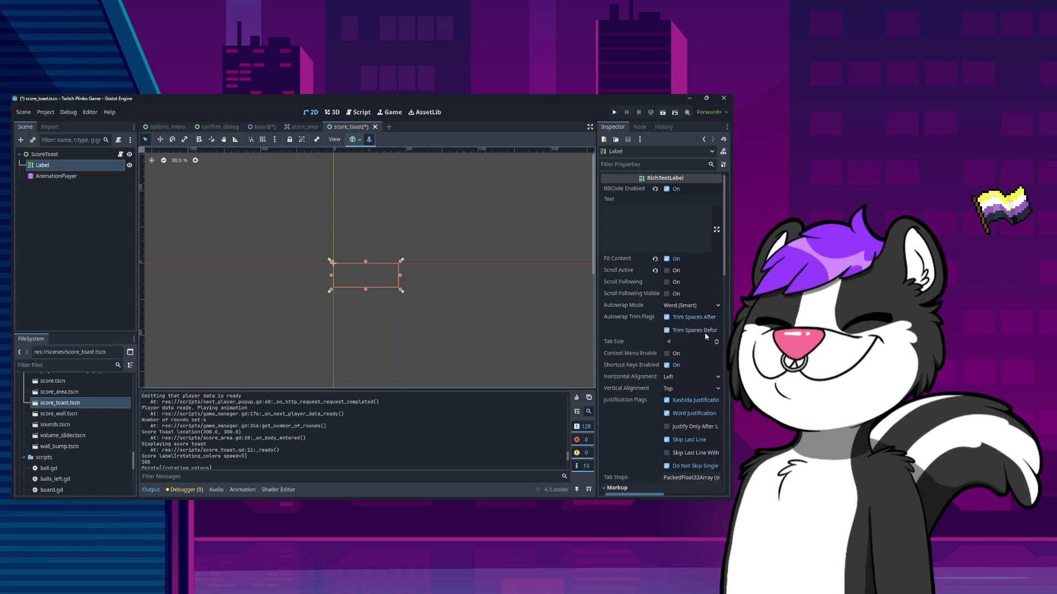
click(677, 376)
click(686, 404)
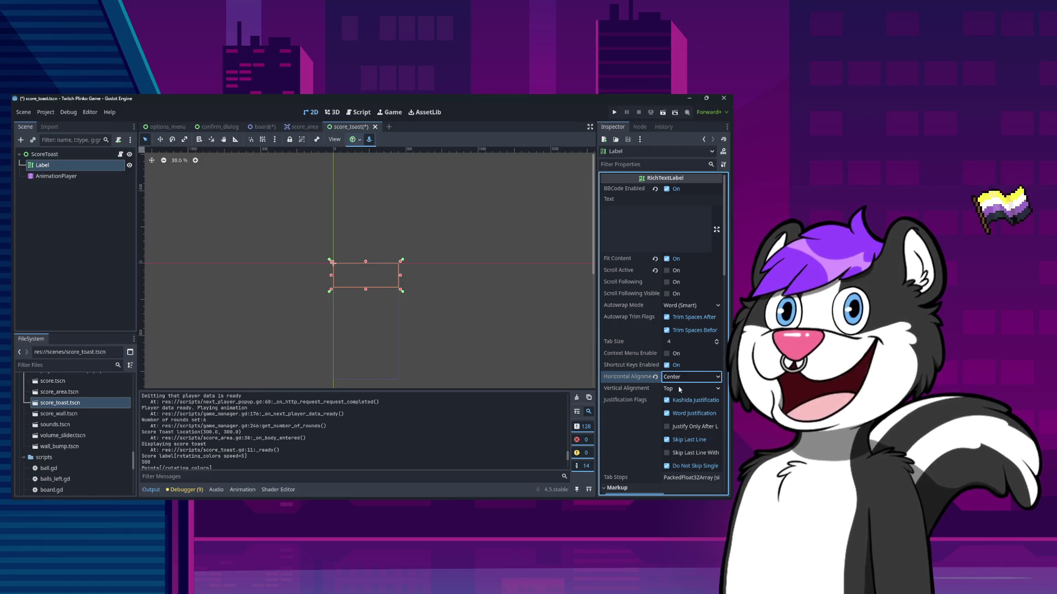
click(679, 389)
click(678, 398)
click(679, 388)
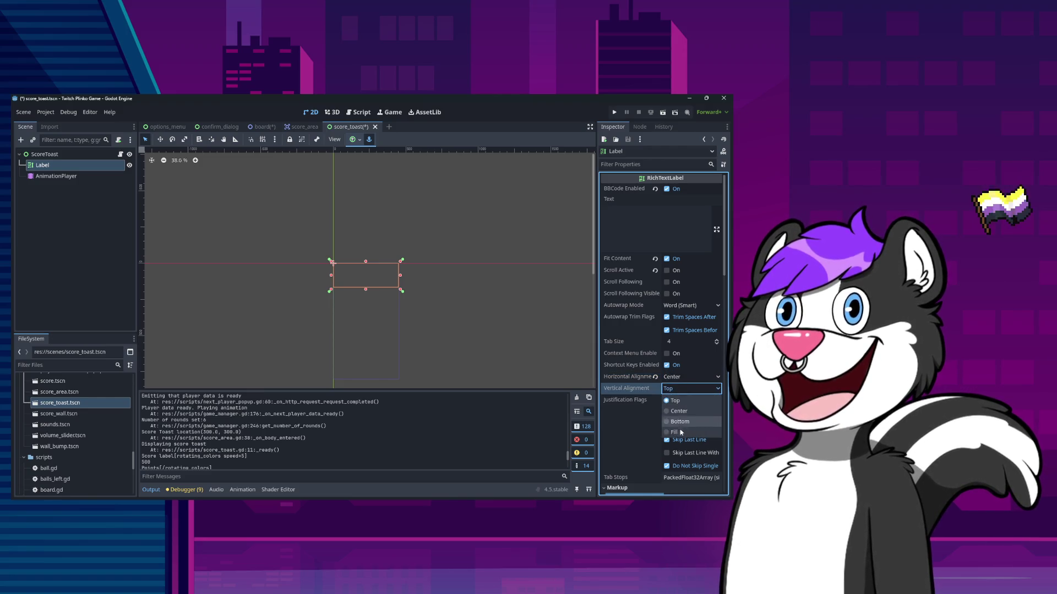
click(680, 434)
click(682, 390)
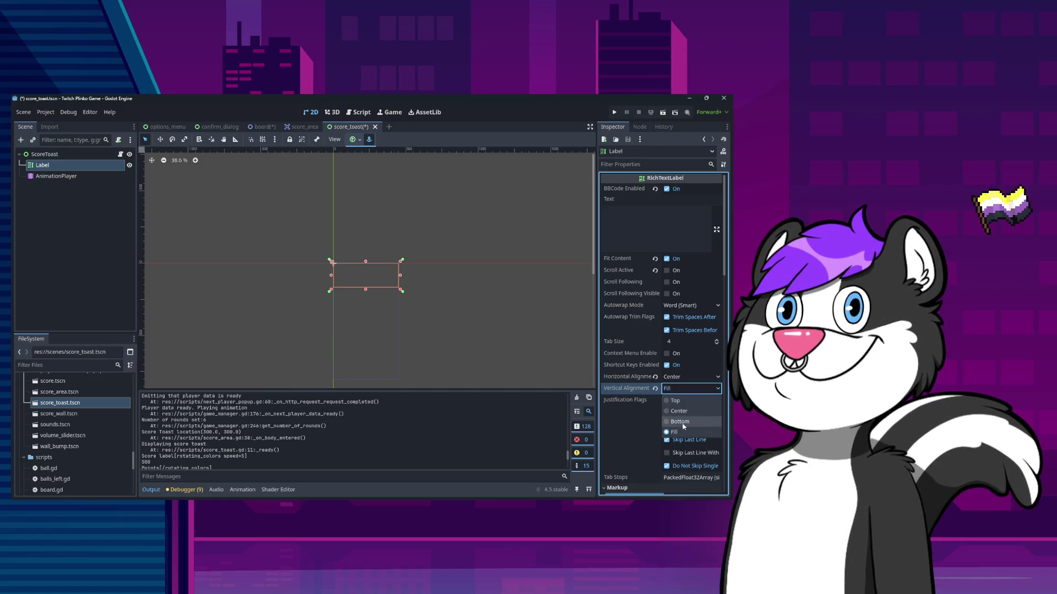
click(682, 400)
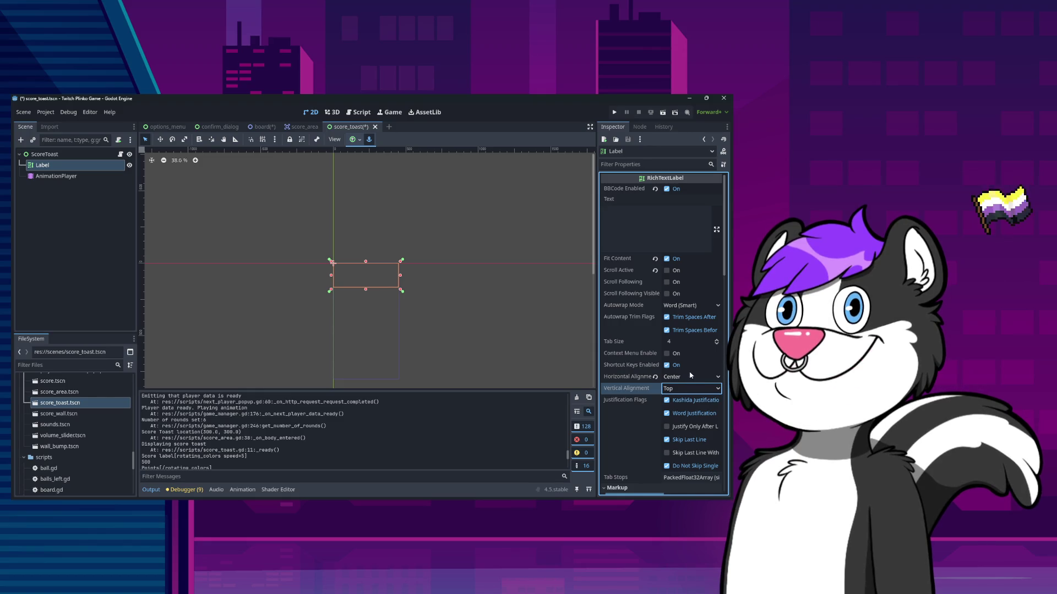
Set the Label's autowrap mode to Word and save the scene
click(670, 306)
click(682, 339)
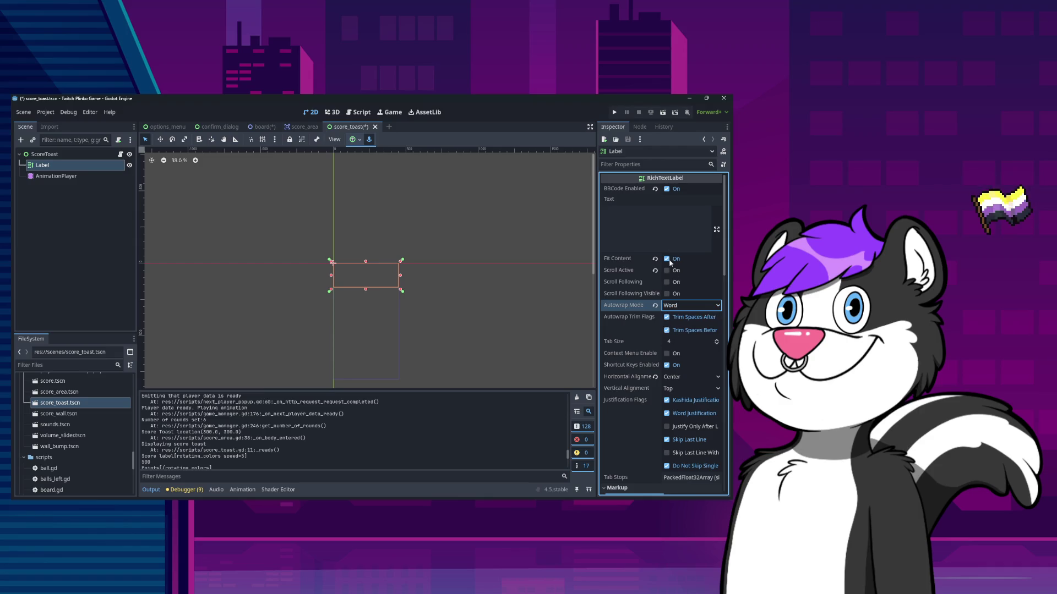
click(674, 305)
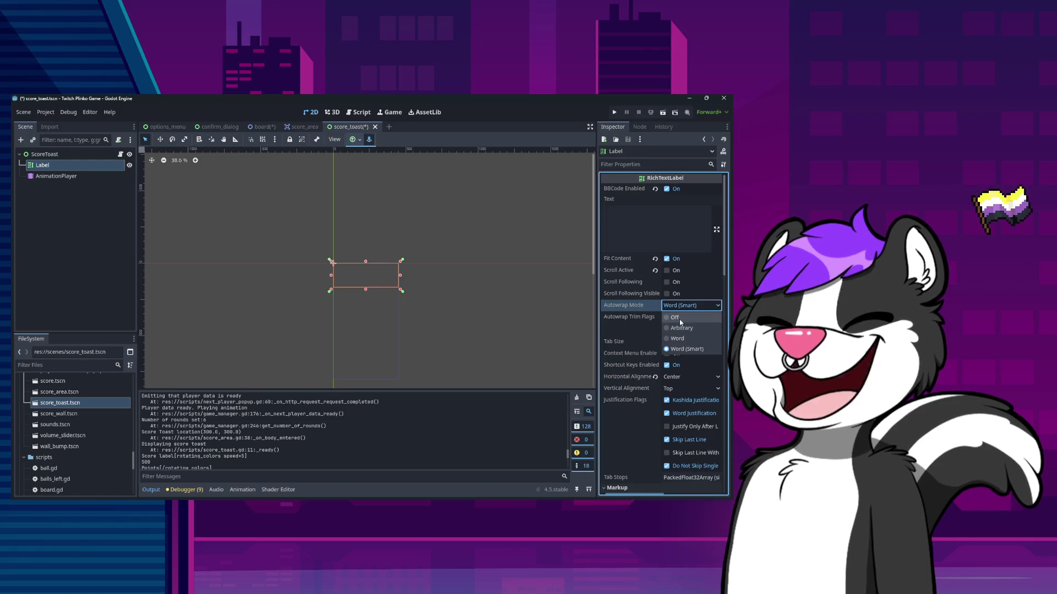
click(678, 318)
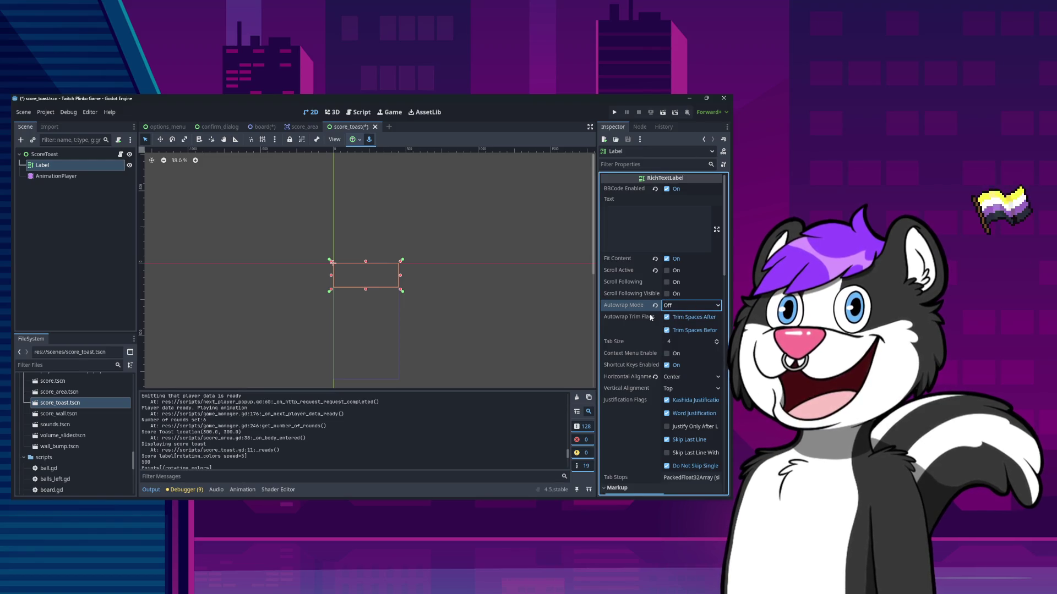
click(674, 305)
click(678, 339)
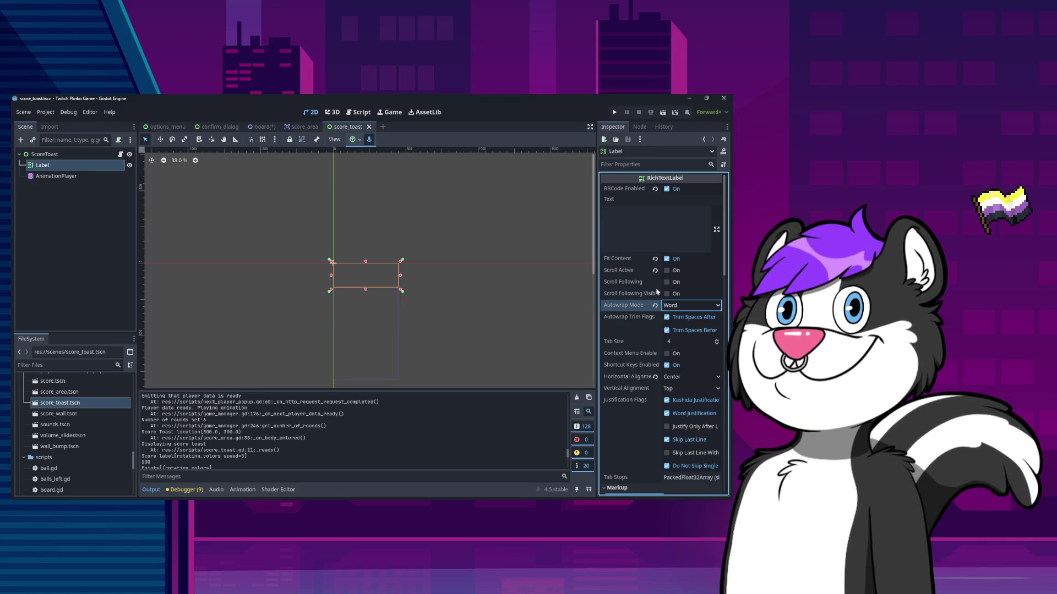
click(668, 272)
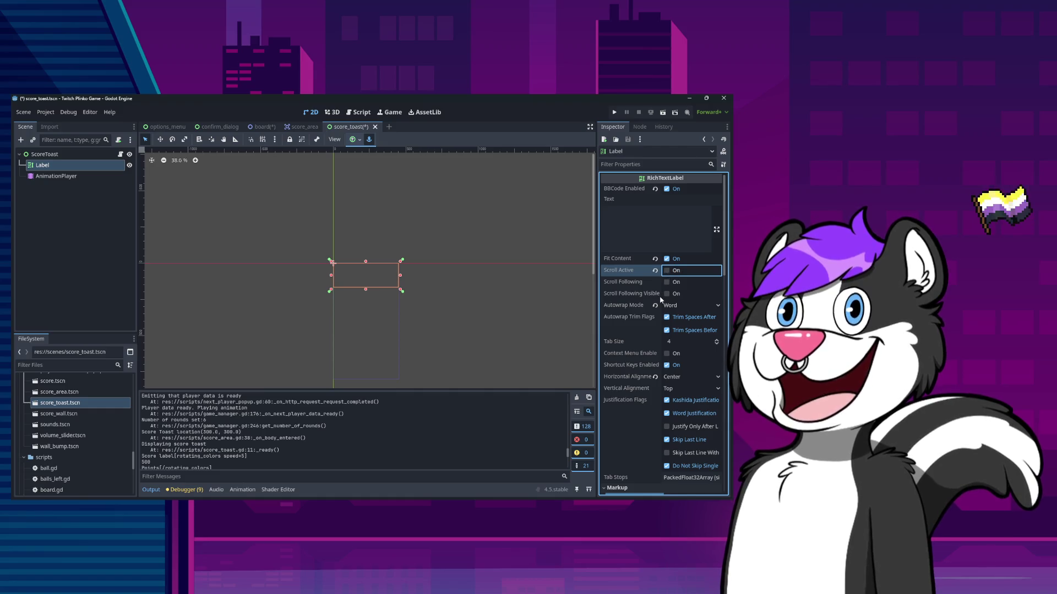
key(ctrl+s)
Turn off Fit Content on the toast Label
click(666, 259)
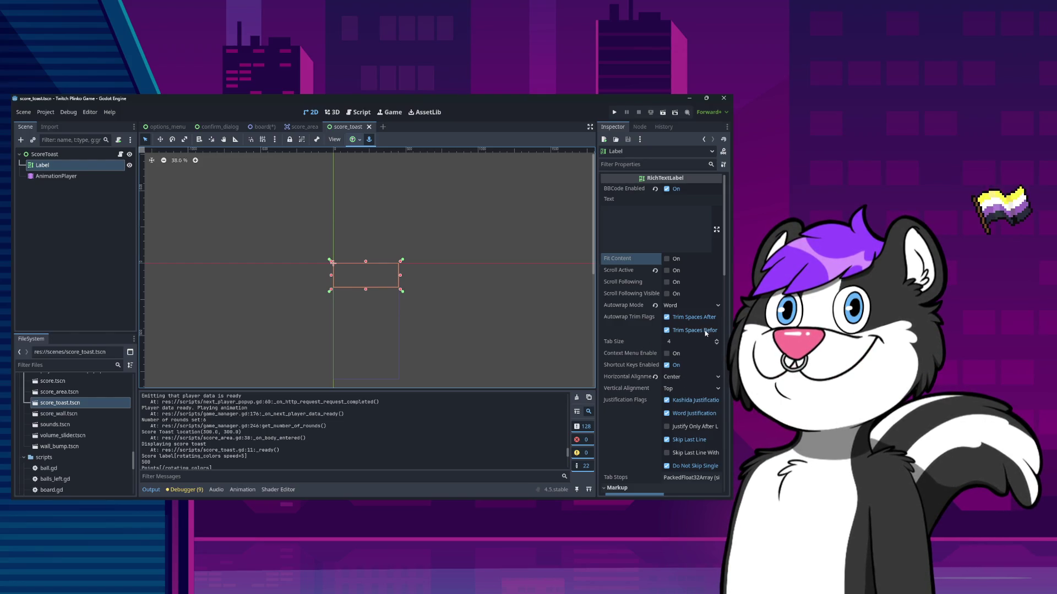
scroll(675, 428, down, 3)
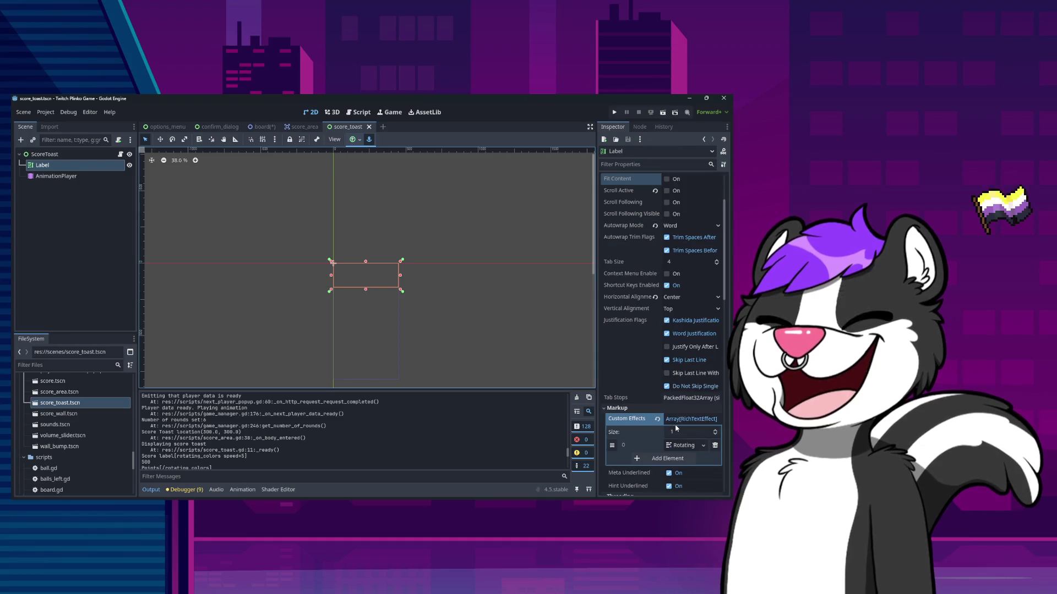
scroll(674, 421, down, 8)
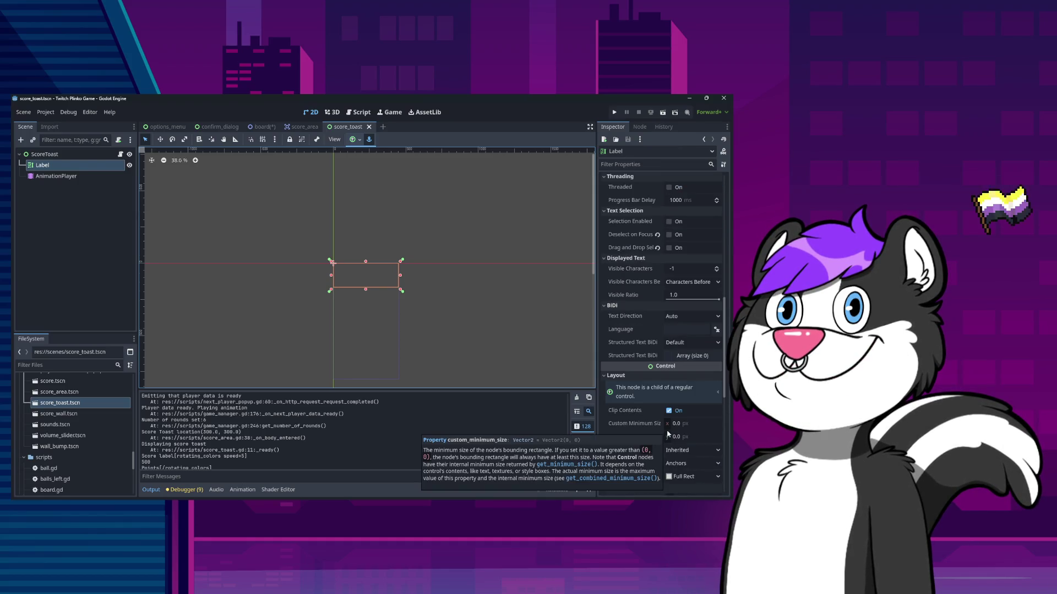
scroll(657, 356, down, 7)
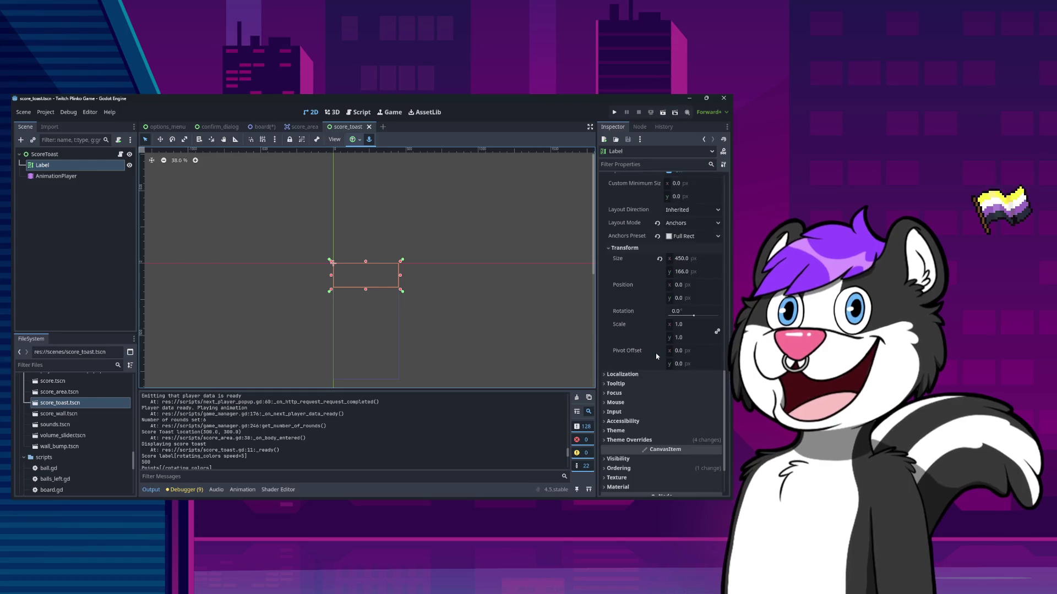
scroll(651, 376, up, 4)
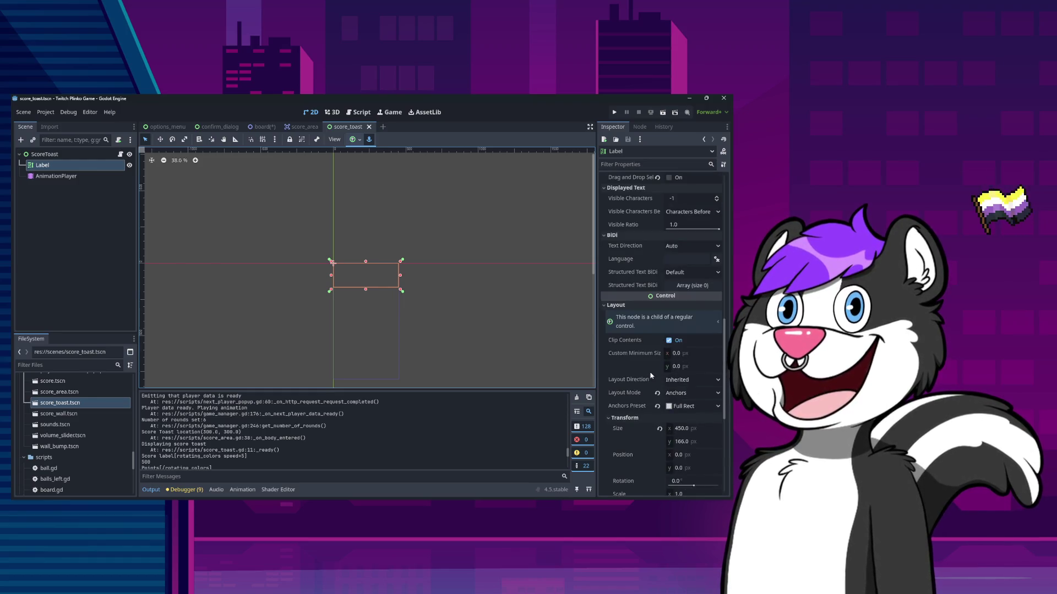
scroll(651, 376, up, 6)
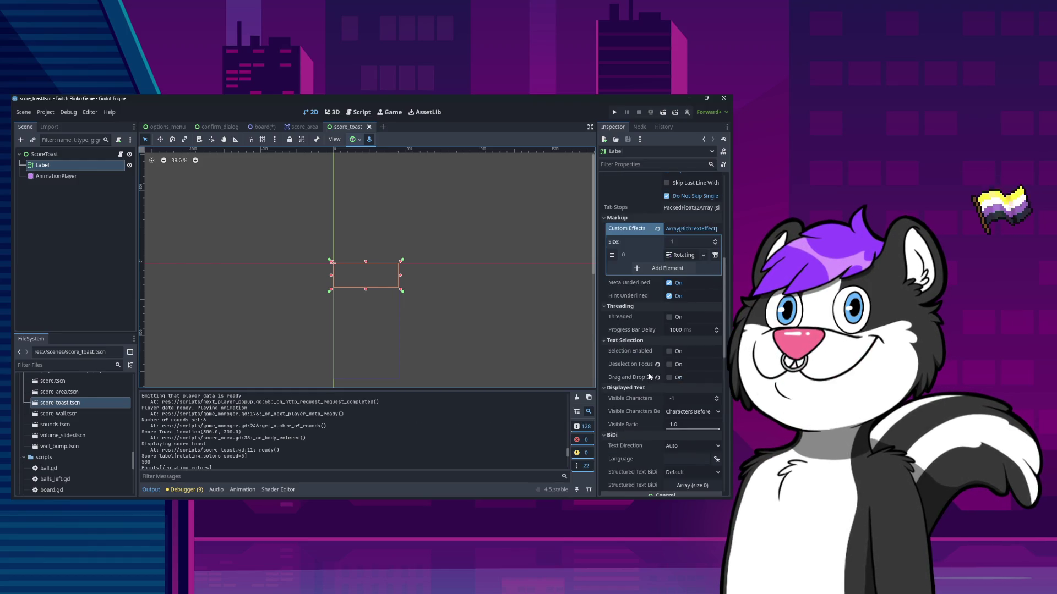
scroll(650, 377, up, 8)
Test multi-line text in the Label, clear it, and save the score_toast scene
click(651, 230)
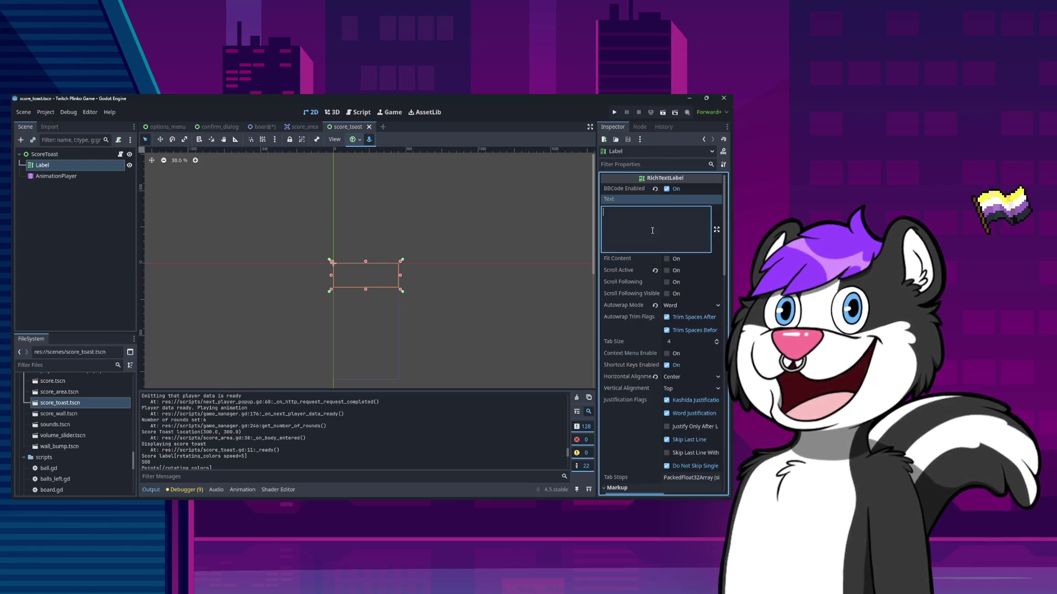
text(fgdfgdfsg)
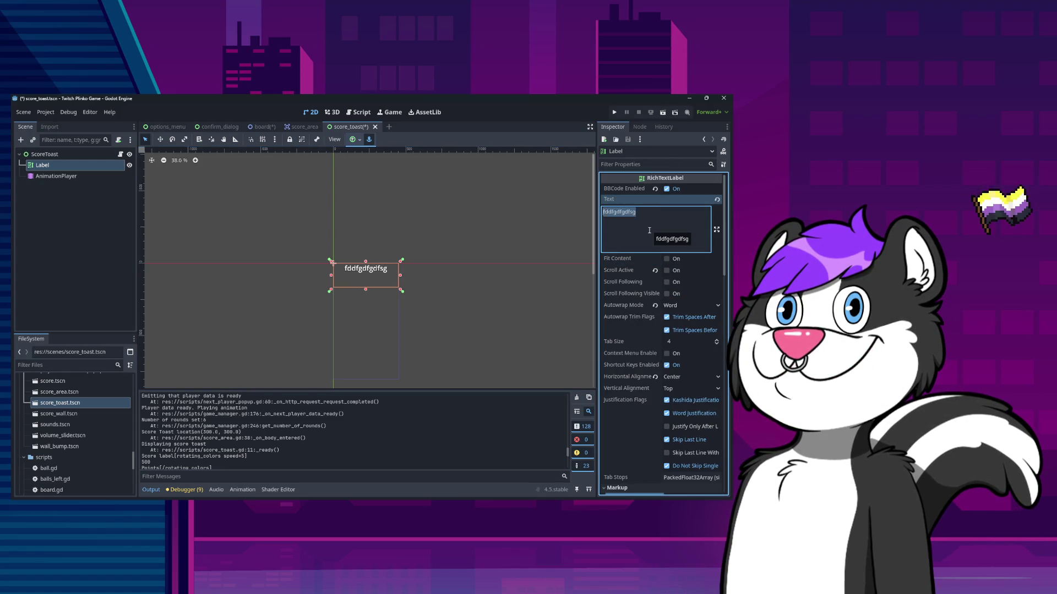
key(BackSpace)
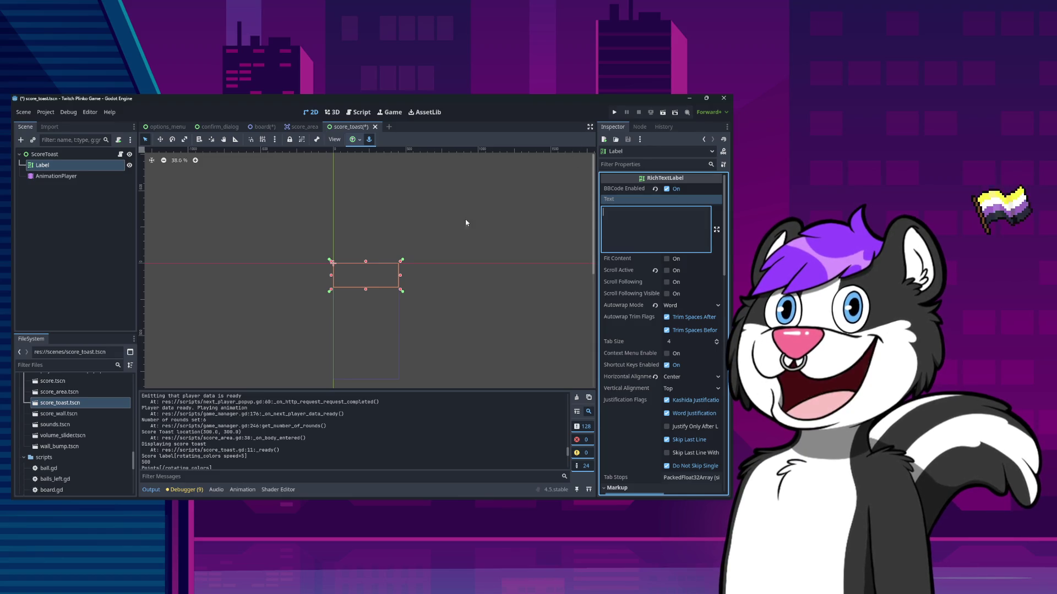
text(dsfdsf)
key(Return)
text(fdsfsda)
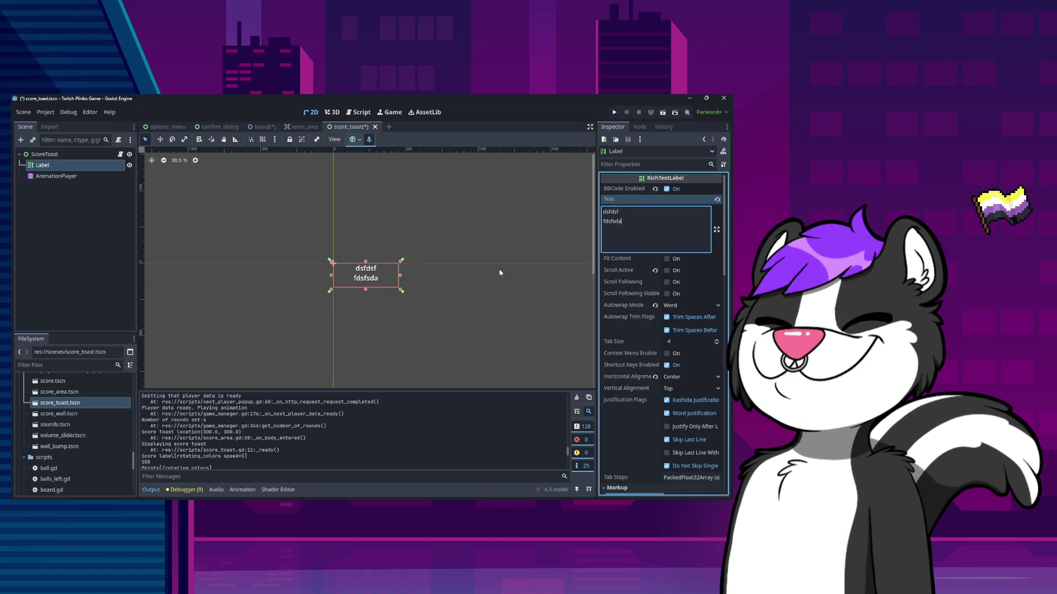
key(ctrl+a)
key(BackSpace)
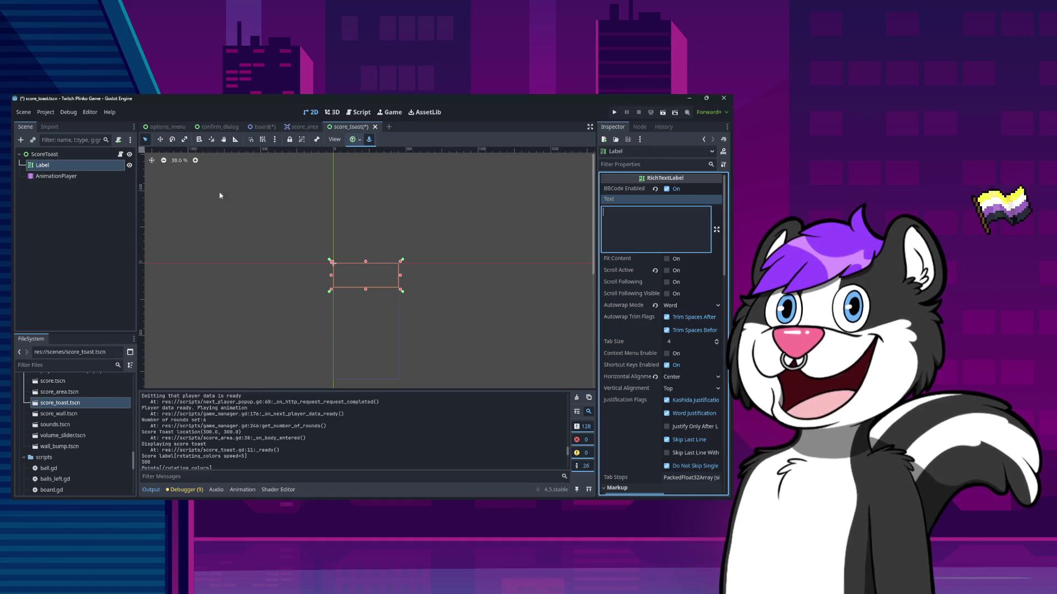
click(73, 154)
key(ctrl+s)
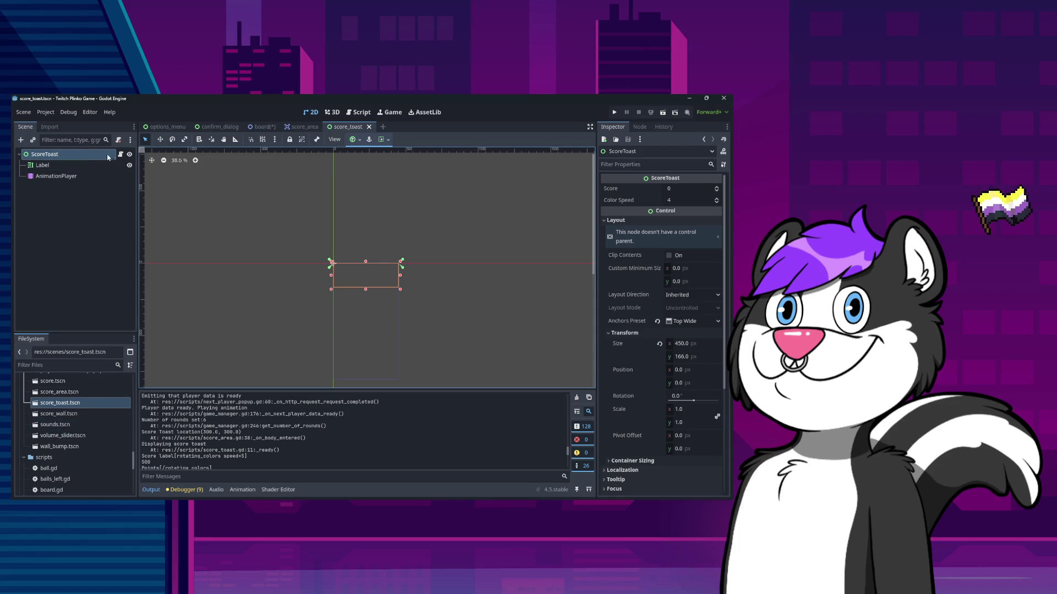
Load the AnimationPlayer's popup animation and select its queue_free key at 3.0 s
click(258, 128)
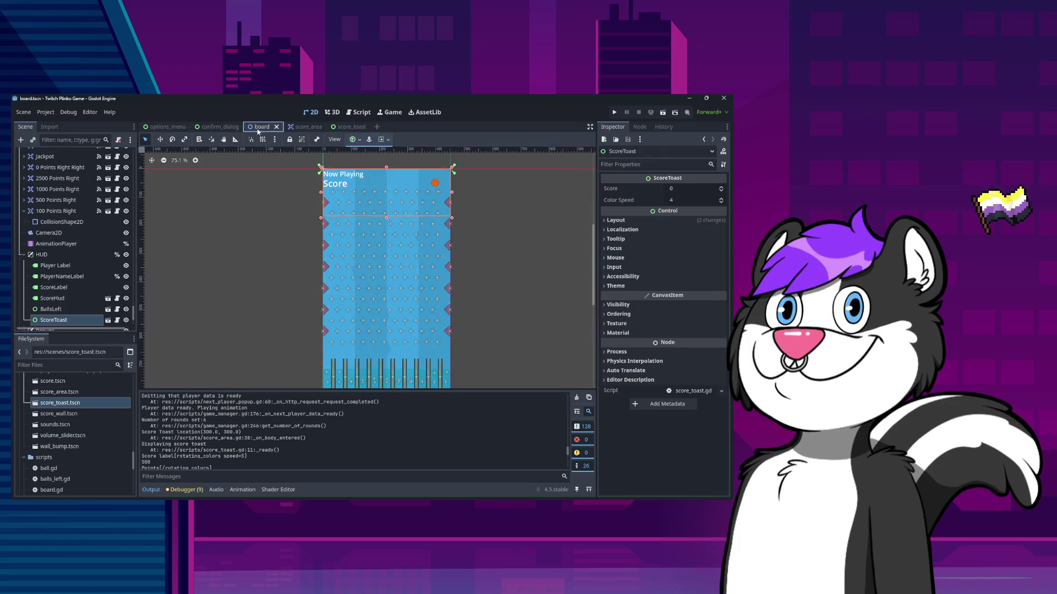
click(347, 128)
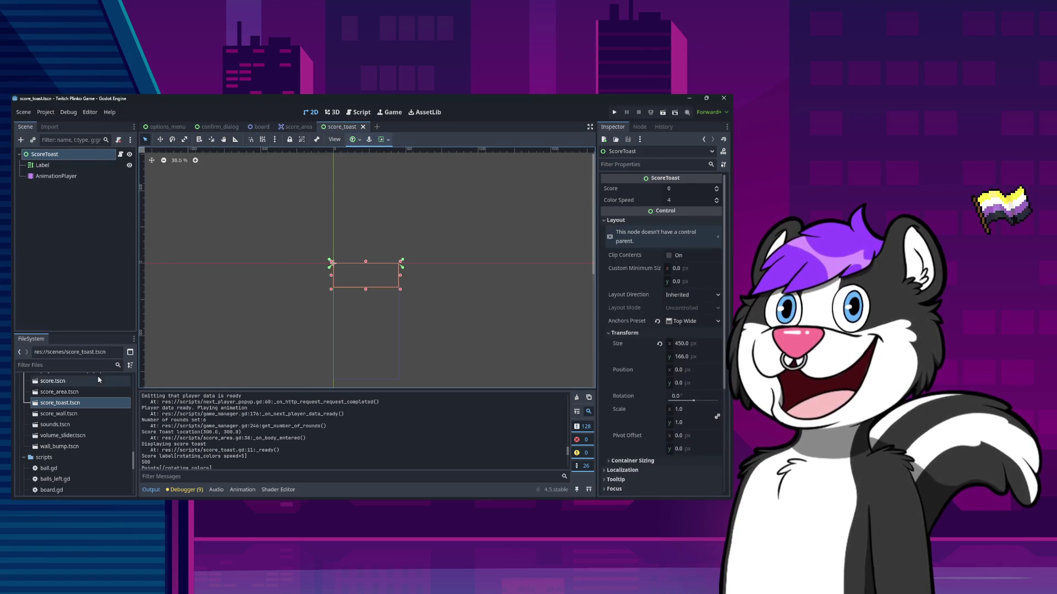
click(69, 176)
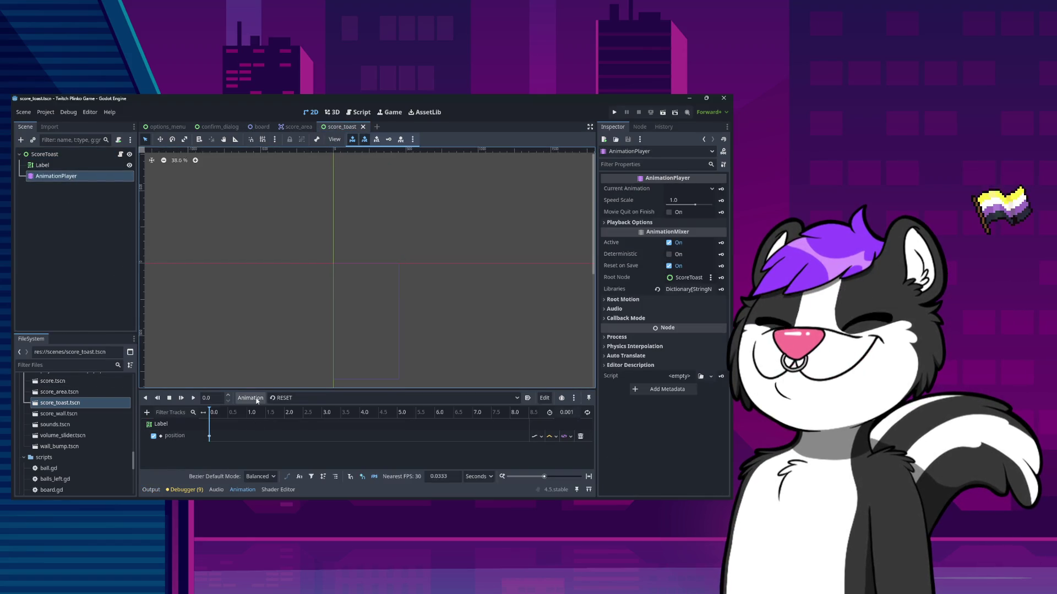
click(286, 398)
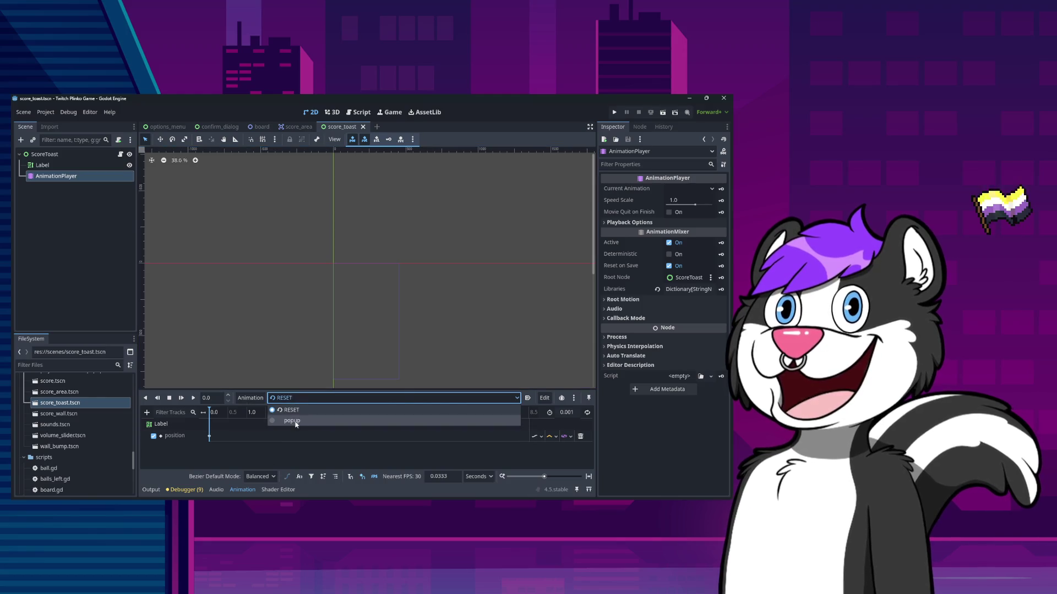
click(292, 421)
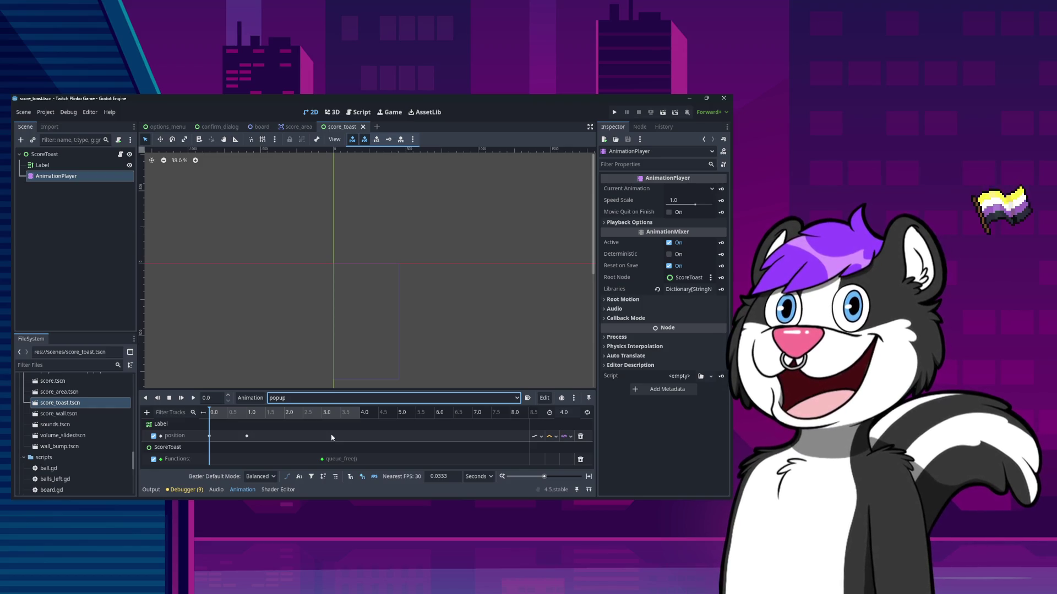
click(322, 459)
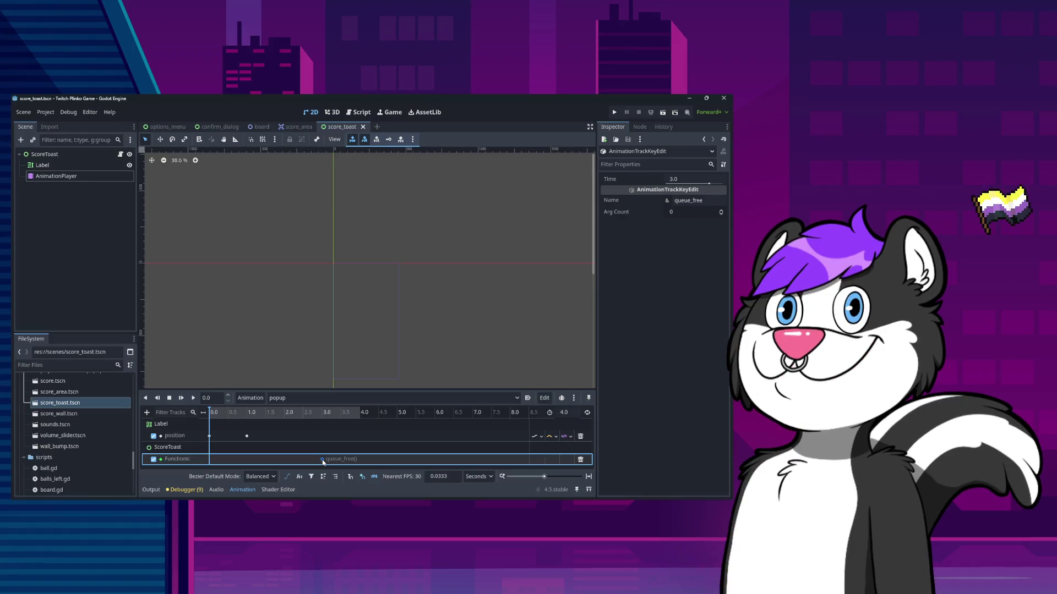
Copy the first Label position key and paste it as a third key at 3.0 s
key(Delete)
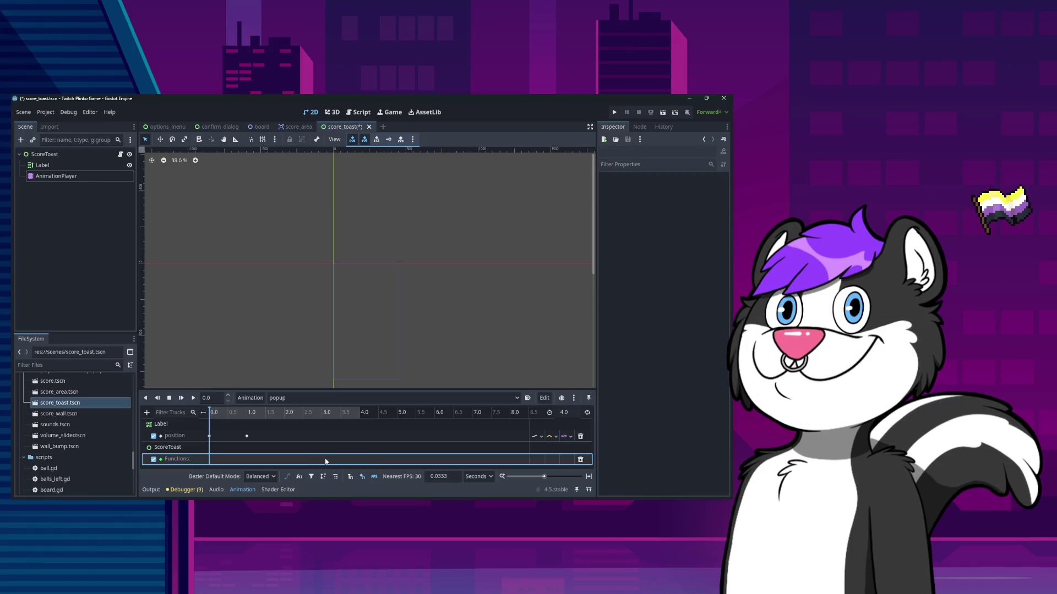
key(ctrl+z)
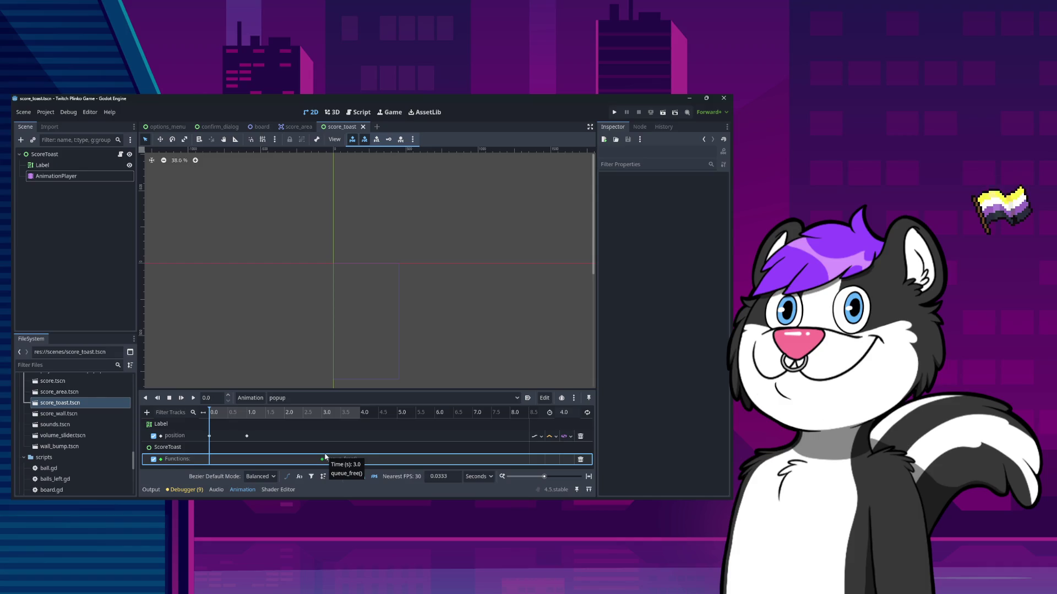
click(322, 457)
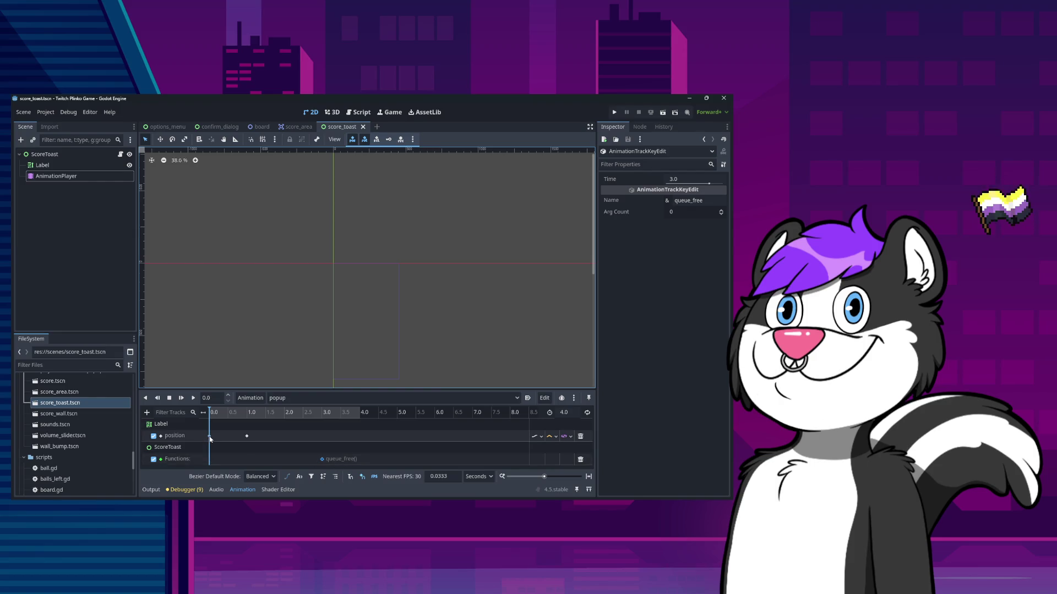
click(324, 439)
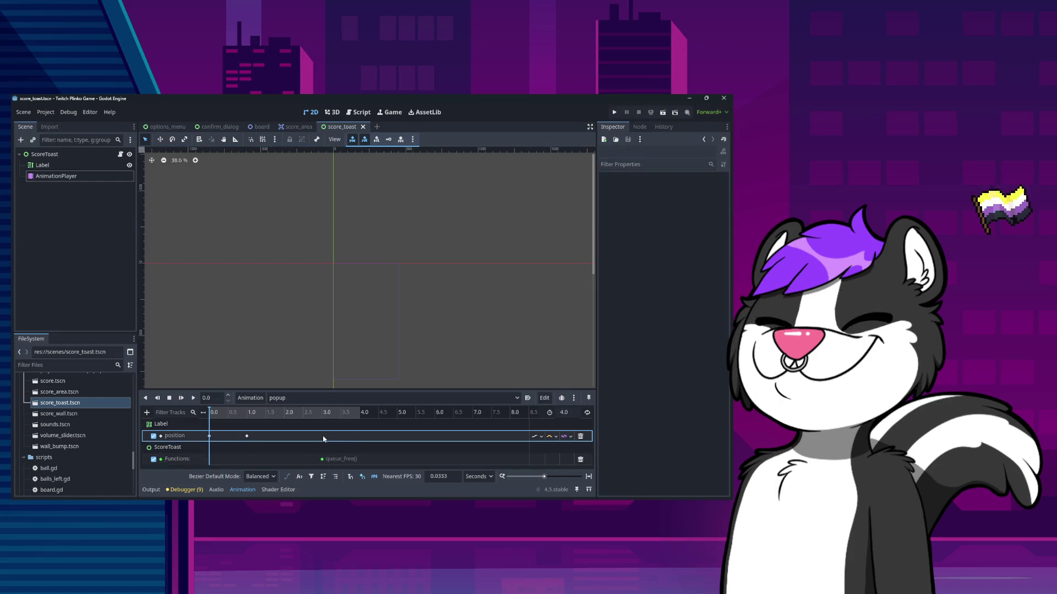
right_click(213, 439)
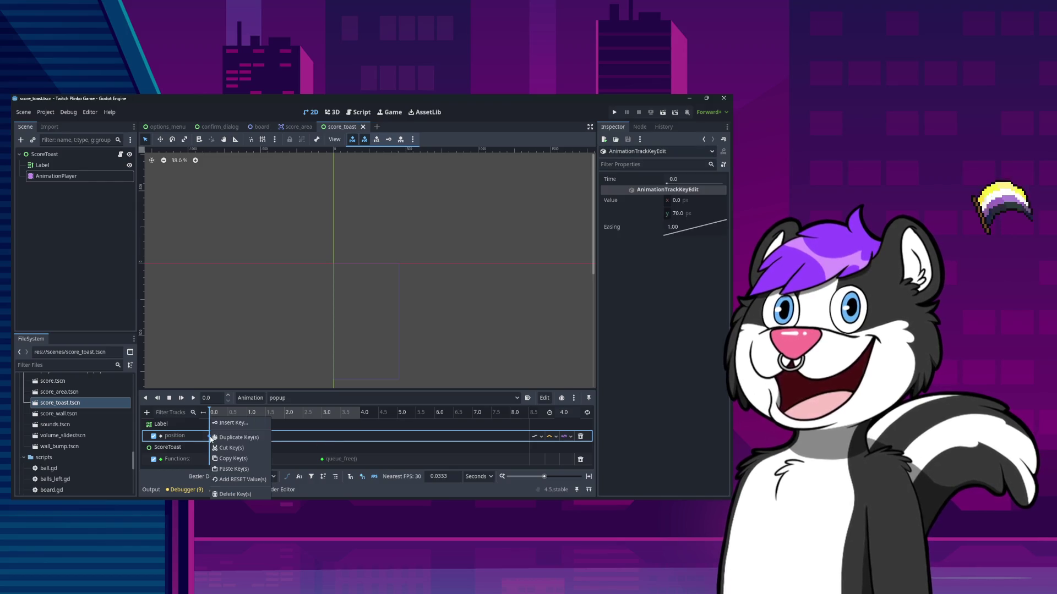
click(241, 458)
right_click(321, 438)
click(332, 450)
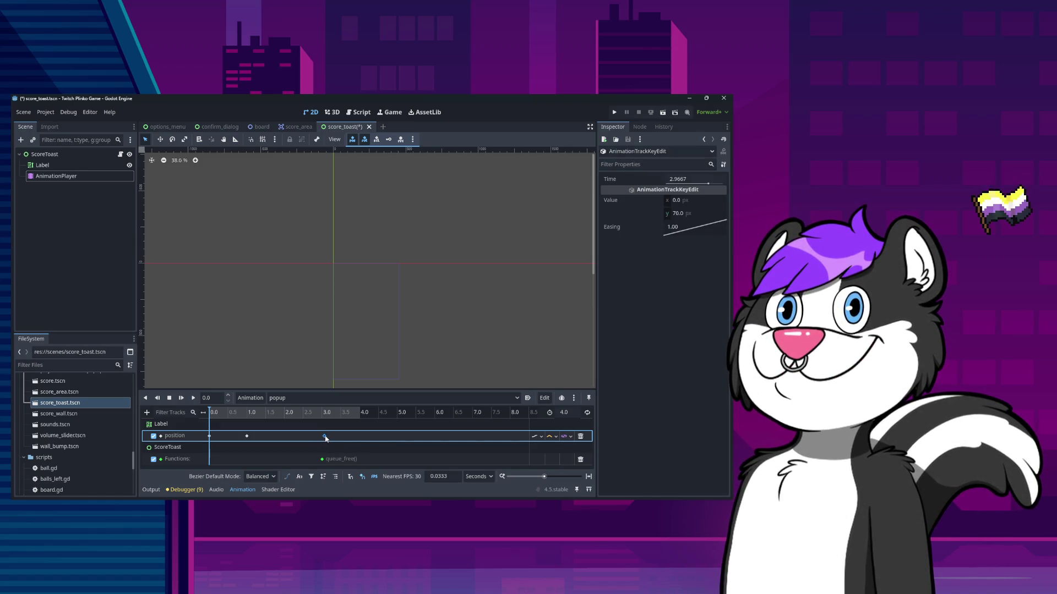
drag(329, 439, 342, 439)
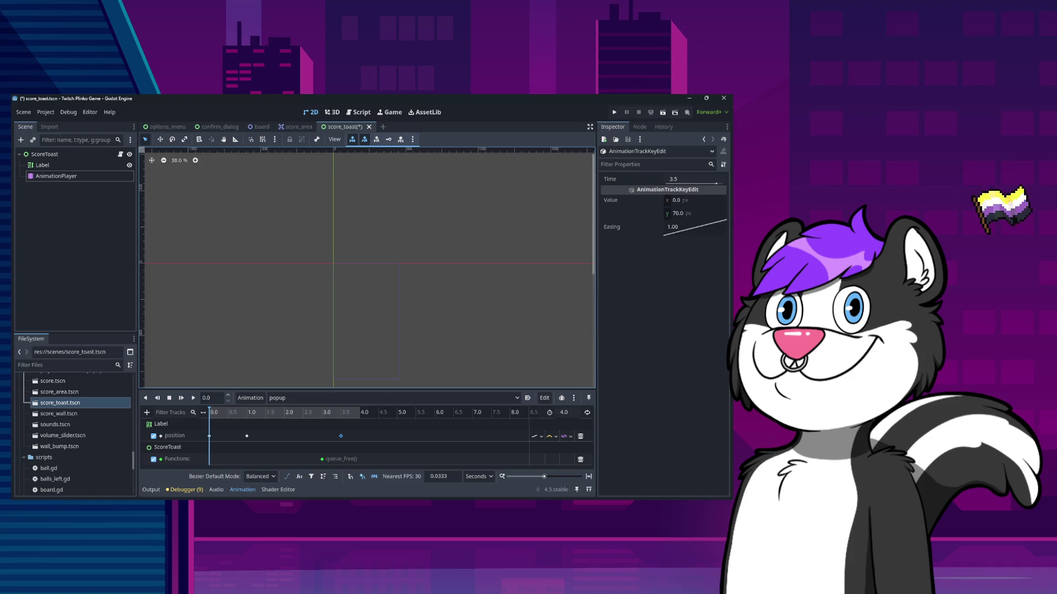
click(687, 176)
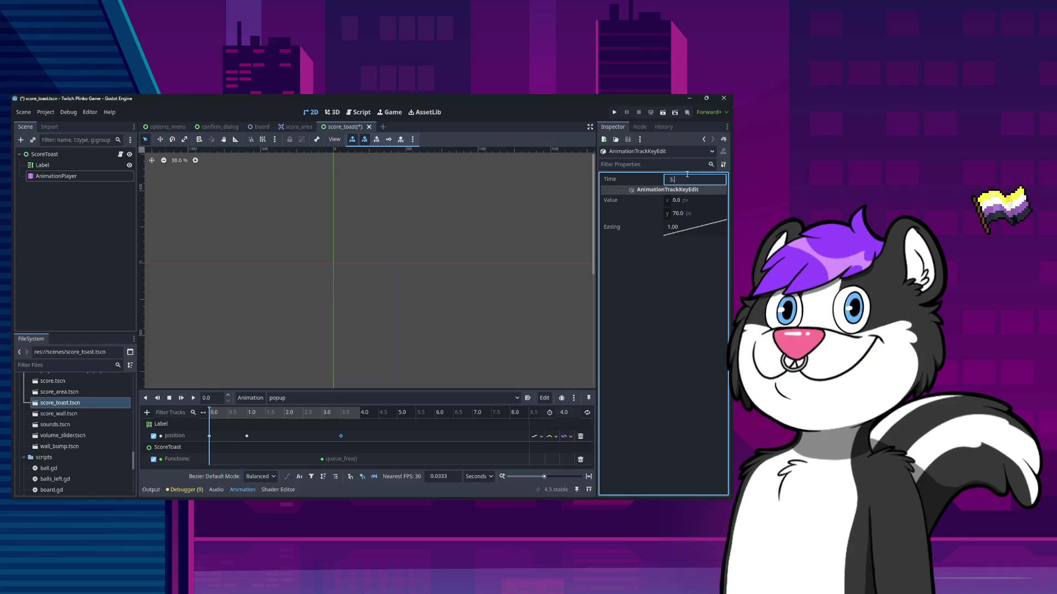
Delete the queue_free key and remove the Functions track from the popup animation
click(322, 459)
right_click(322, 459)
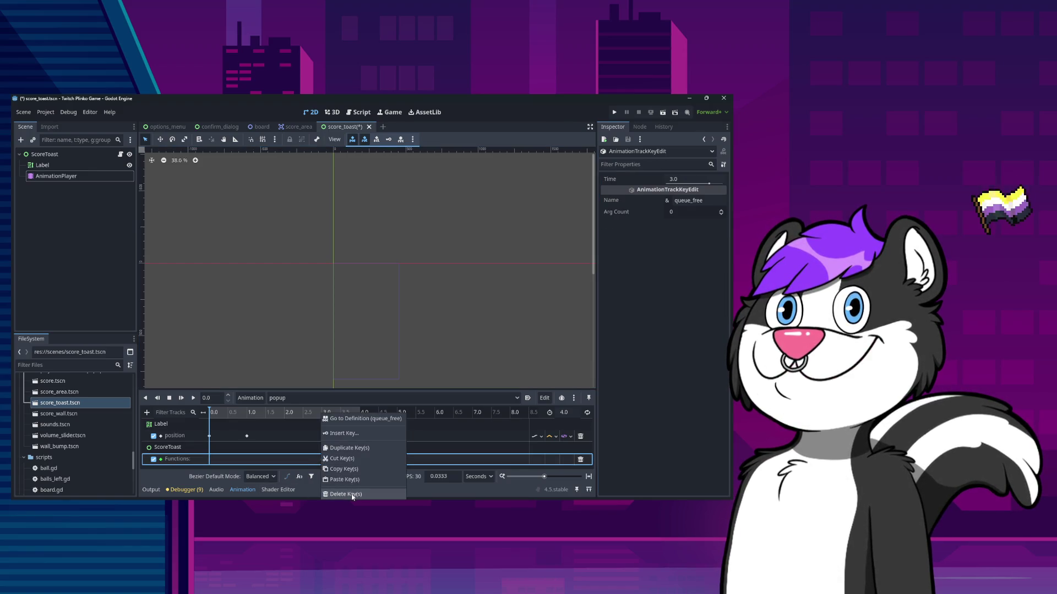
click(351, 494)
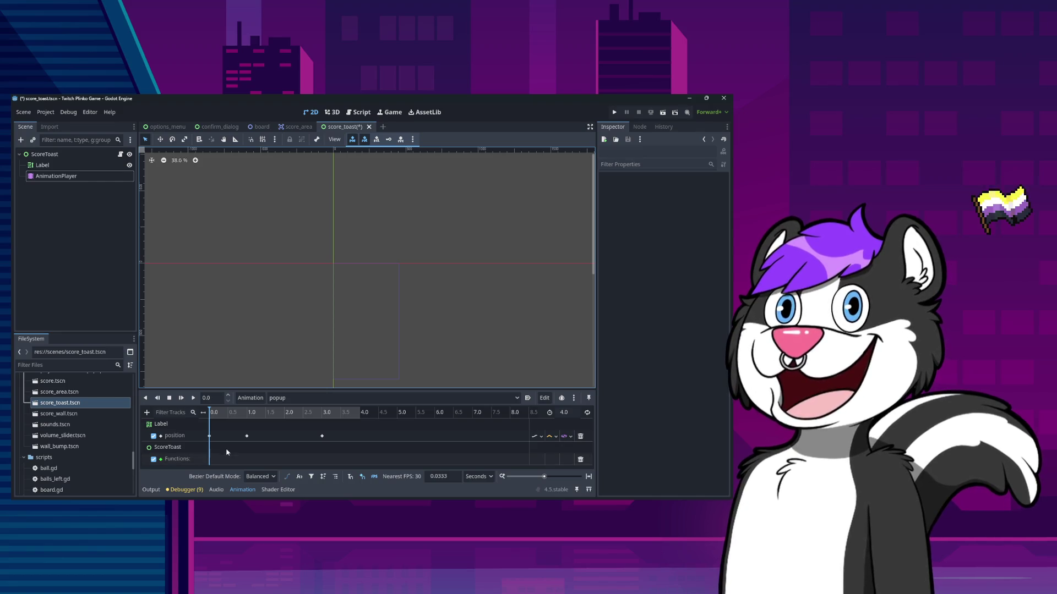
right_click(237, 461)
click(193, 453)
click(348, 458)
key(Delete)
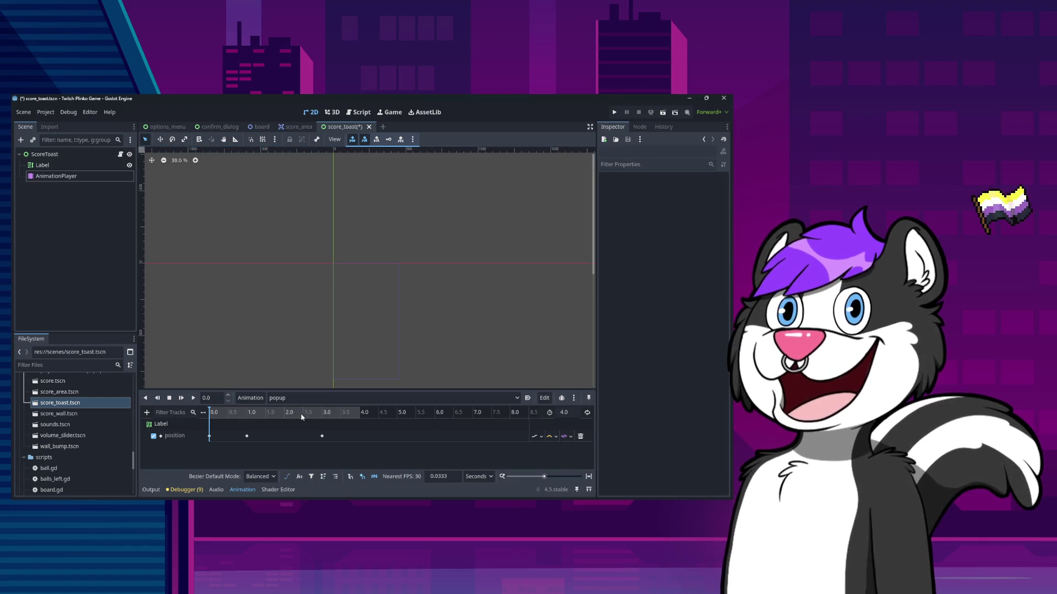
key(ctrl+z)
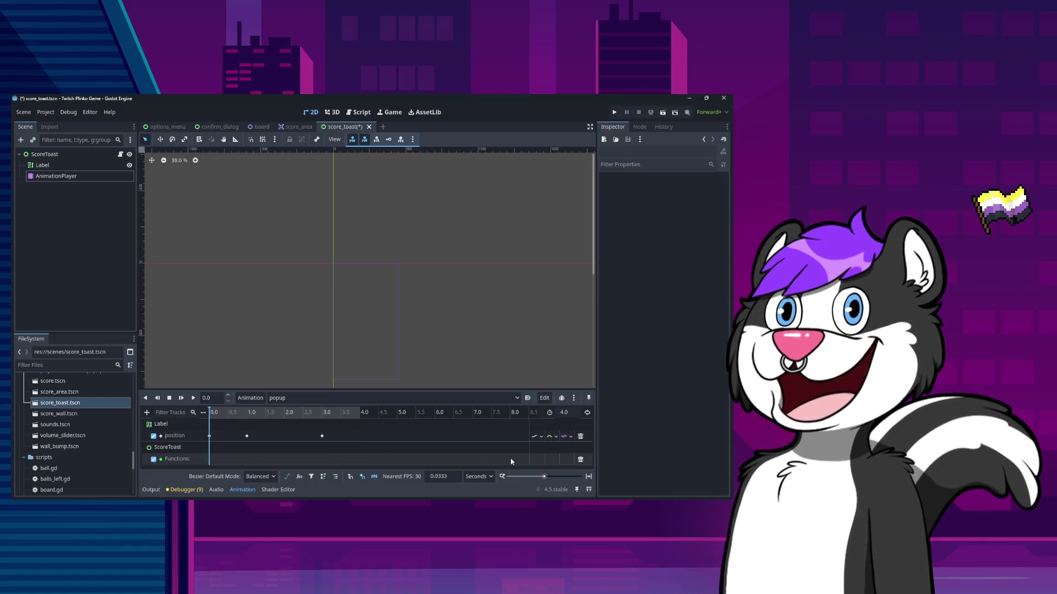
click(580, 460)
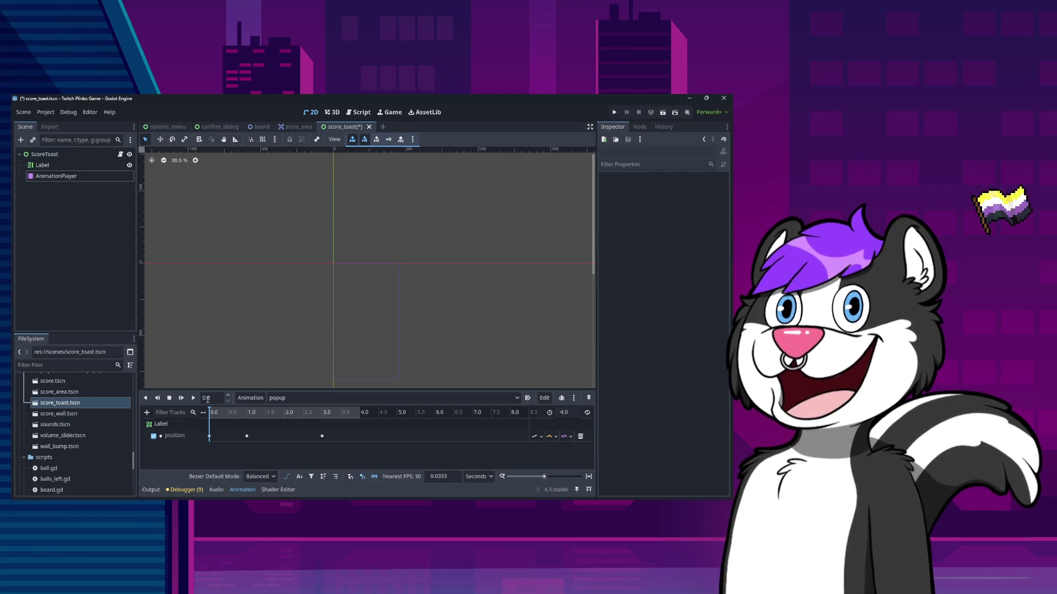
click(148, 413)
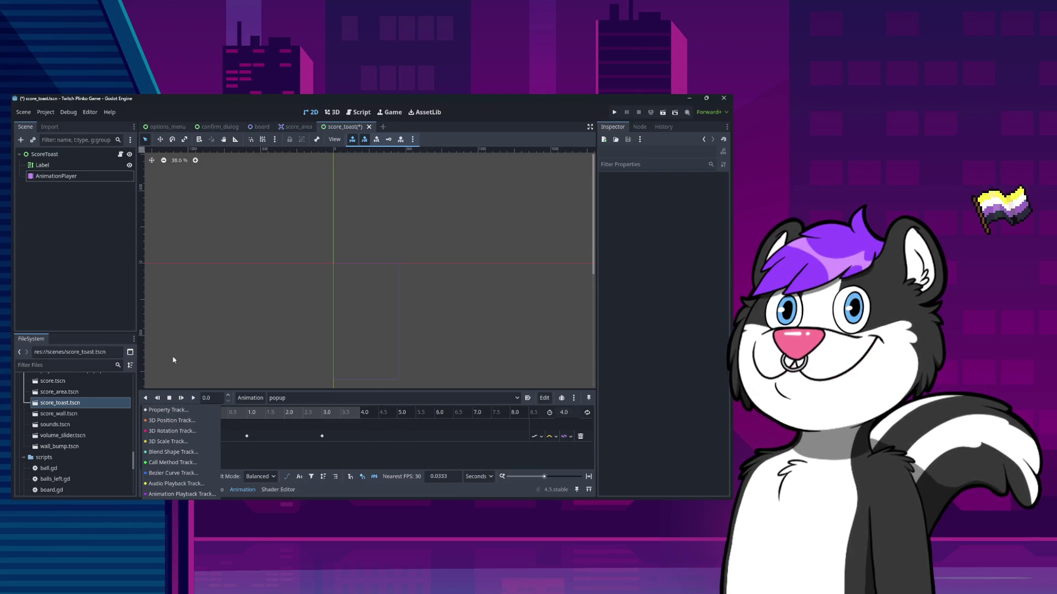
Add a property track for ScoreToast's visible property to the popup animation
click(168, 410)
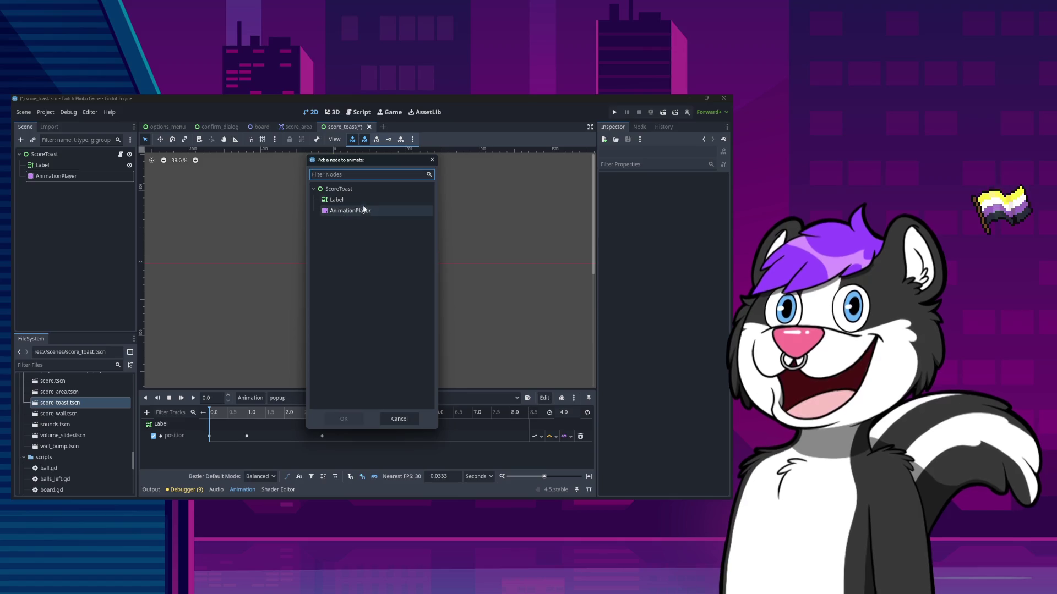
click(344, 418)
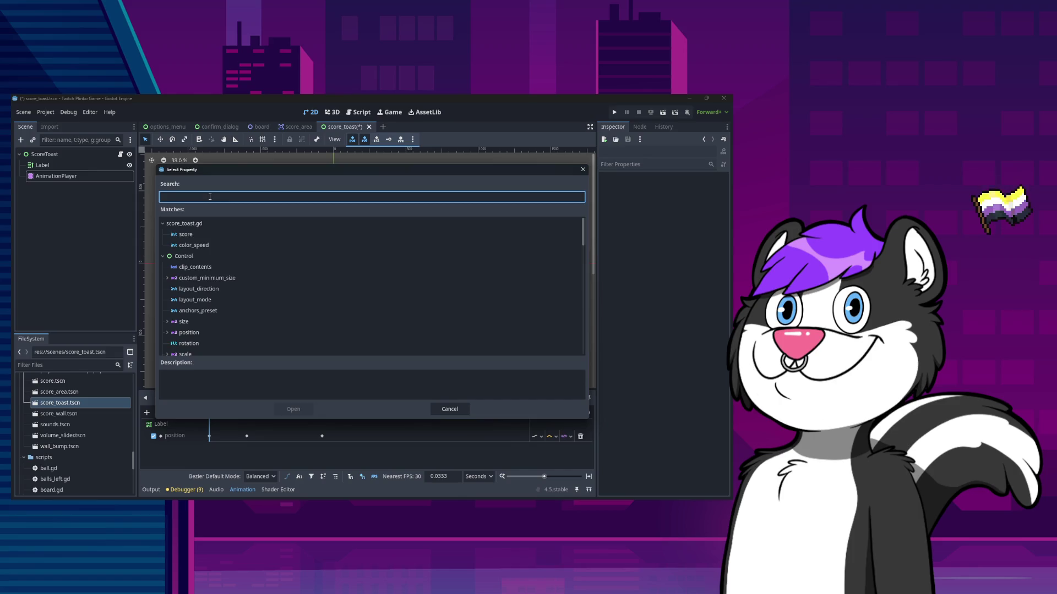
text(visi)
double_click(187, 234)
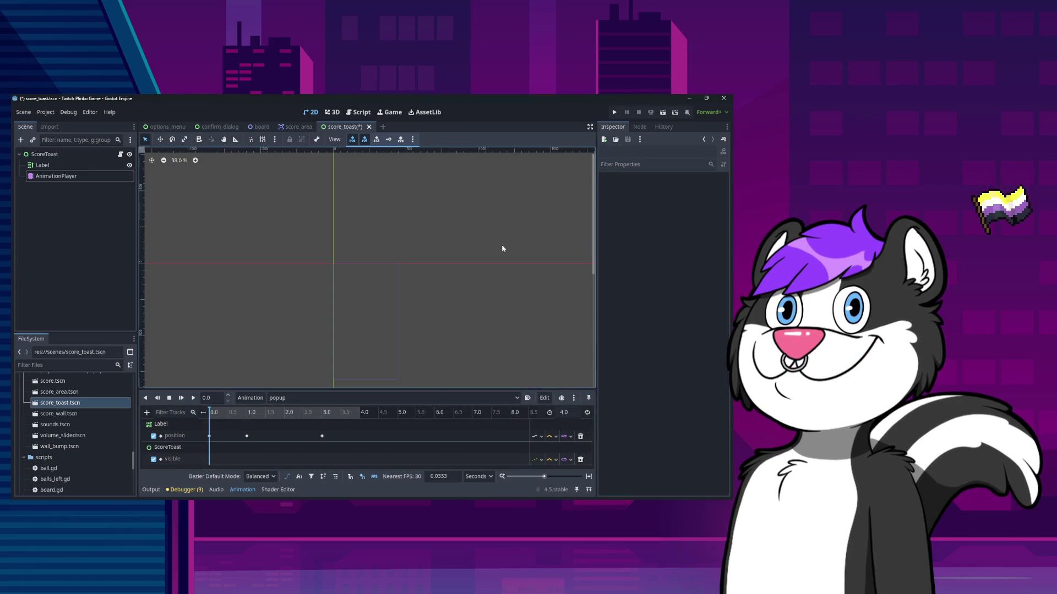
Insert a key on the visible track and set its time to 0
right_click(254, 461)
mouse_move(253, 459)
mouse_down()
mouse_move(218, 464)
mouse_move(252, 460)
mouse_up()
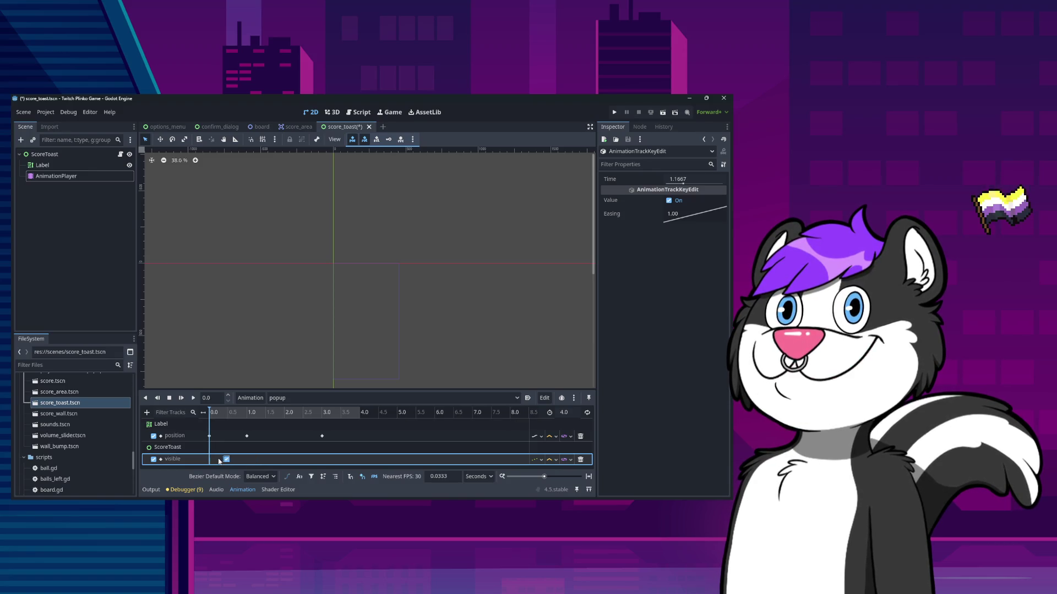
click(694, 179)
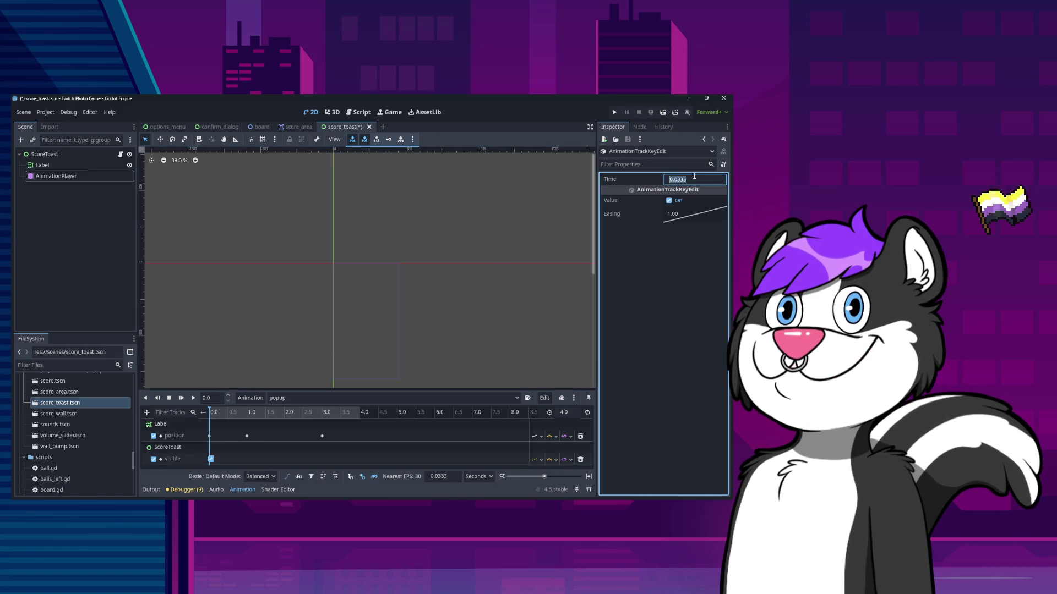
text(0)
key(Return)
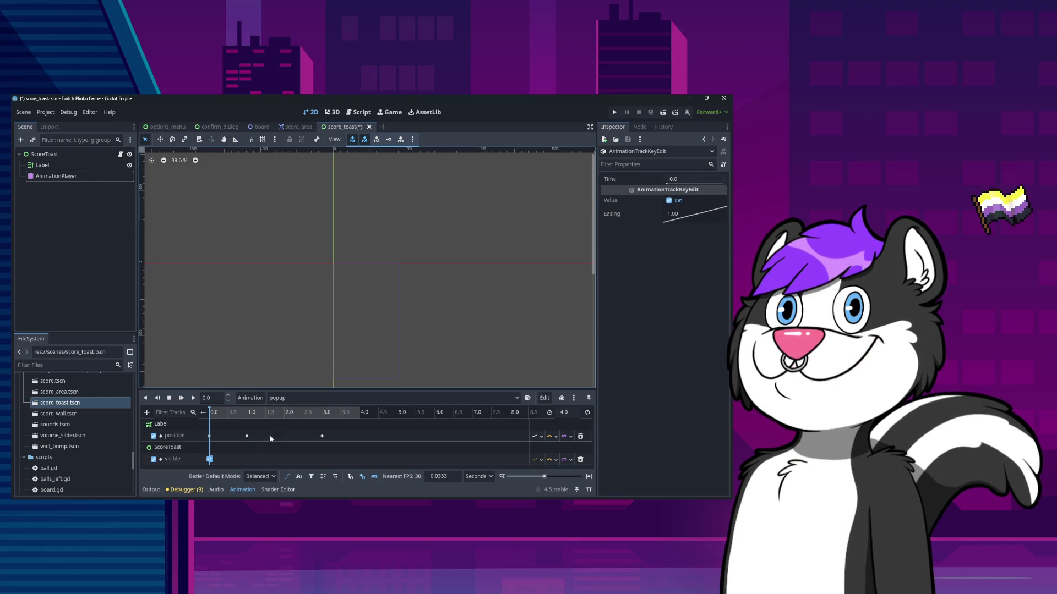
click(311, 461)
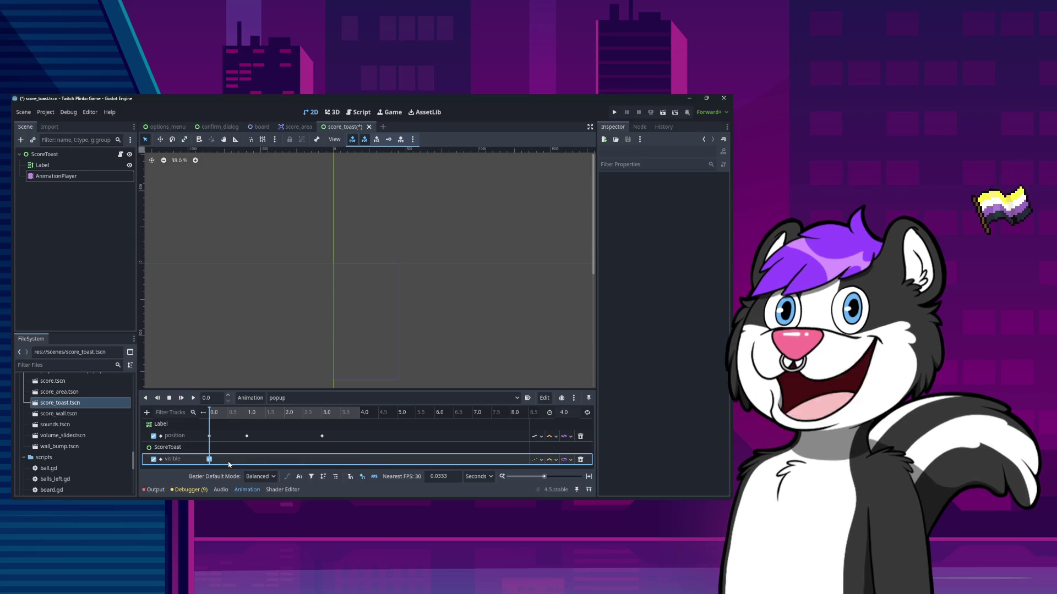
click(209, 459)
mouse_move(211, 462)
mouse_down()
mouse_move(281, 466)
mouse_move(223, 467)
mouse_up()
click(687, 179)
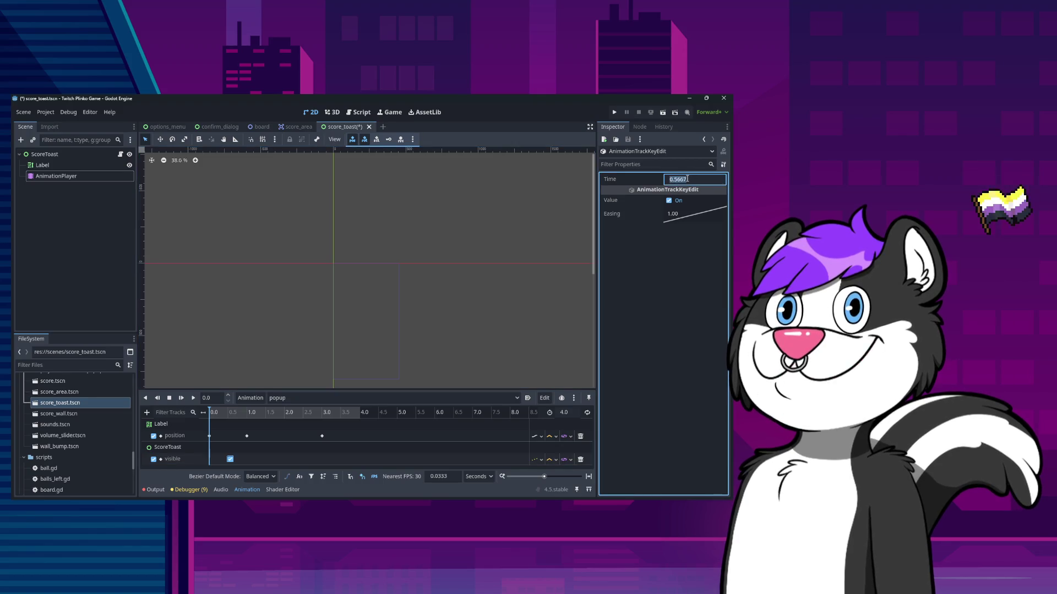
click(312, 461)
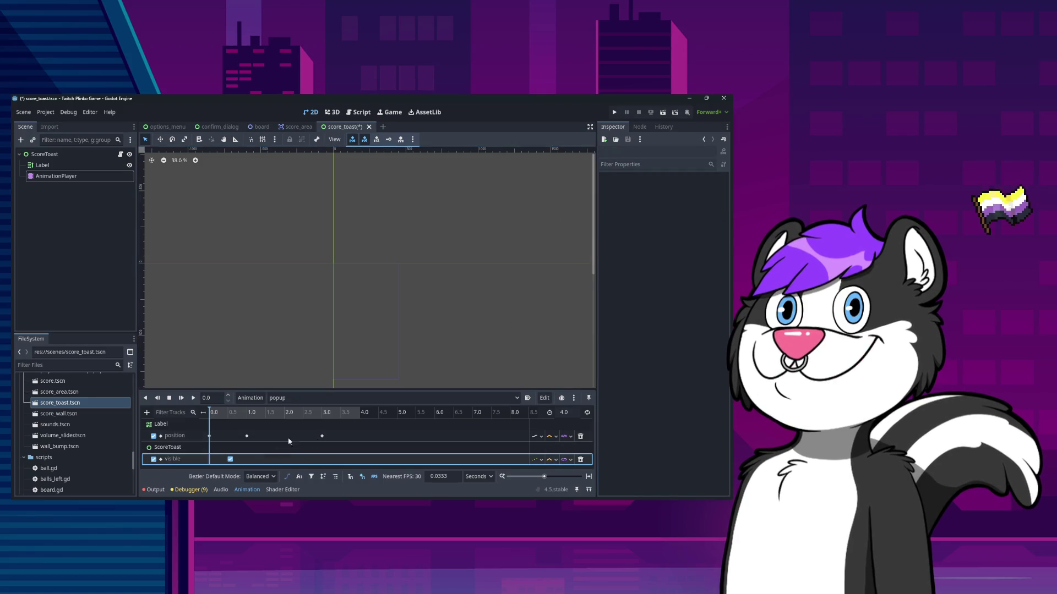
drag(230, 459, 252, 459)
Copy the visible key to 3.0 s, set that key to hide ScoreToast, and save
right_click(278, 462)
click(294, 472)
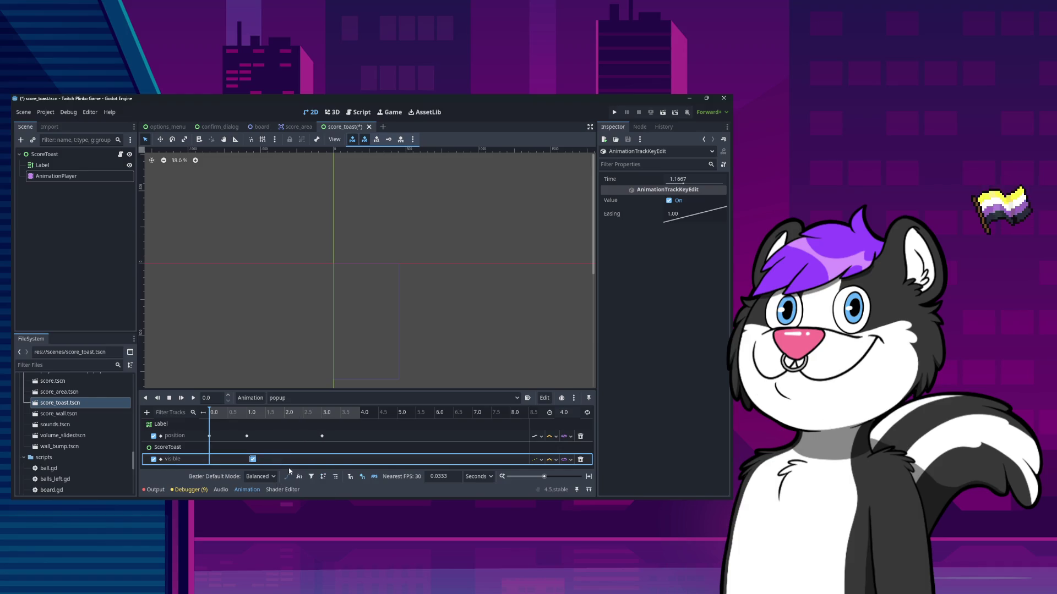
right_click(238, 460)
click(222, 459)
right_click(222, 459)
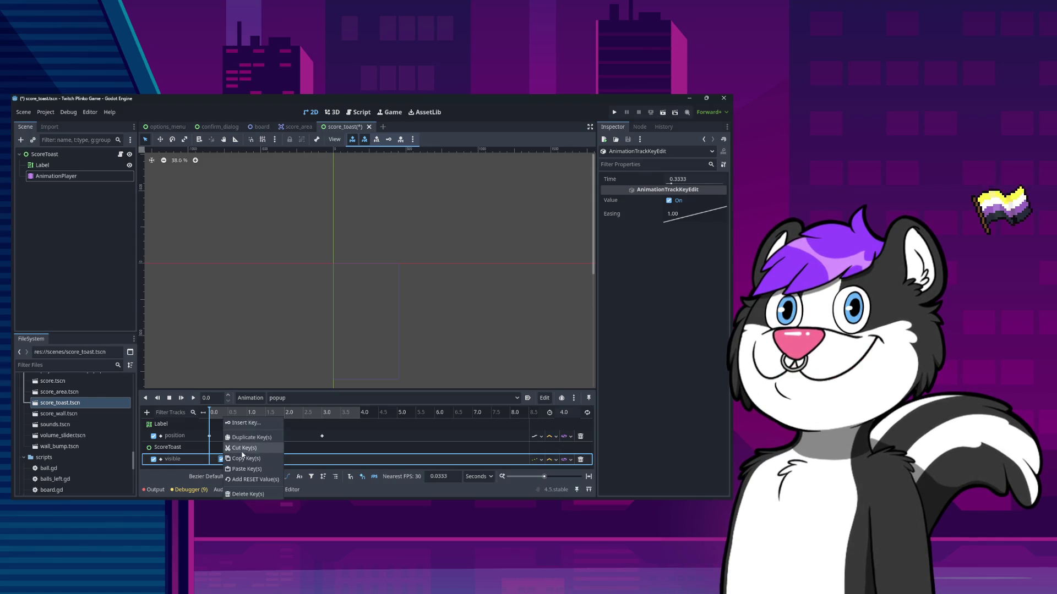
right_click(250, 459)
click(267, 485)
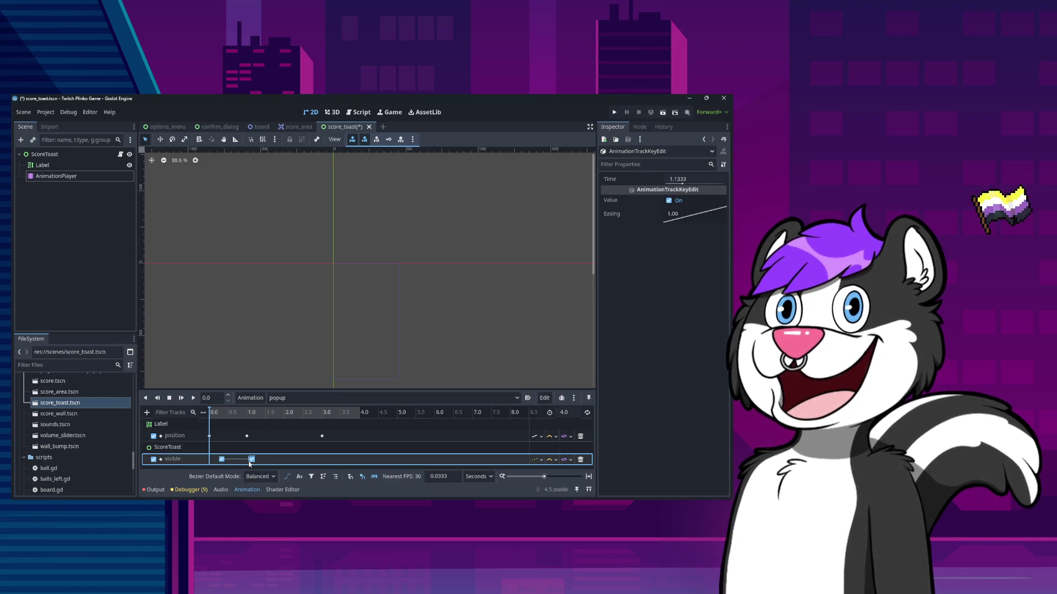
drag(223, 459, 213, 459)
click(672, 179)
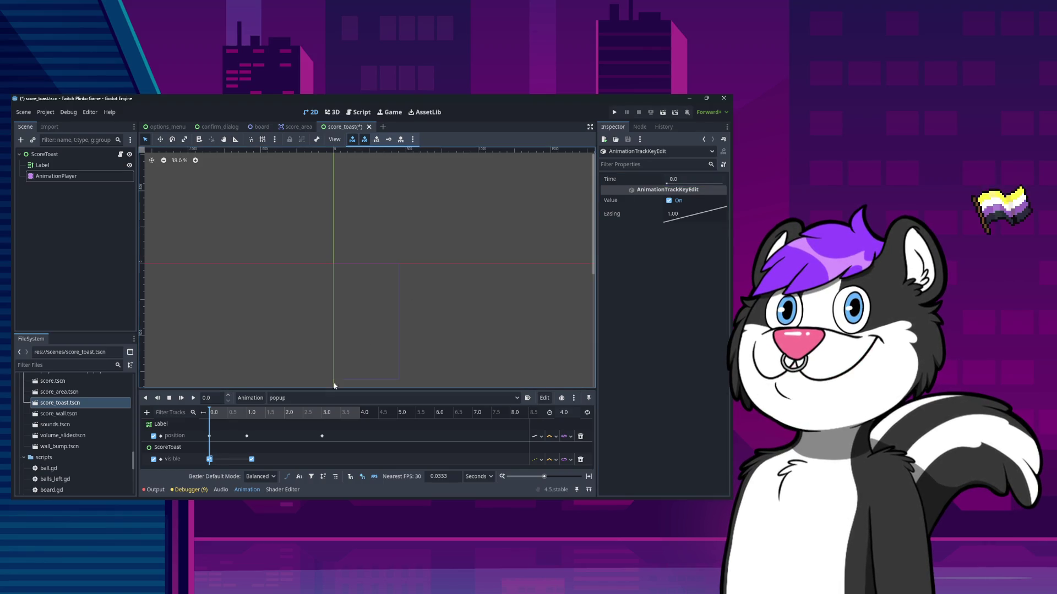
drag(252, 459, 325, 460)
click(683, 202)
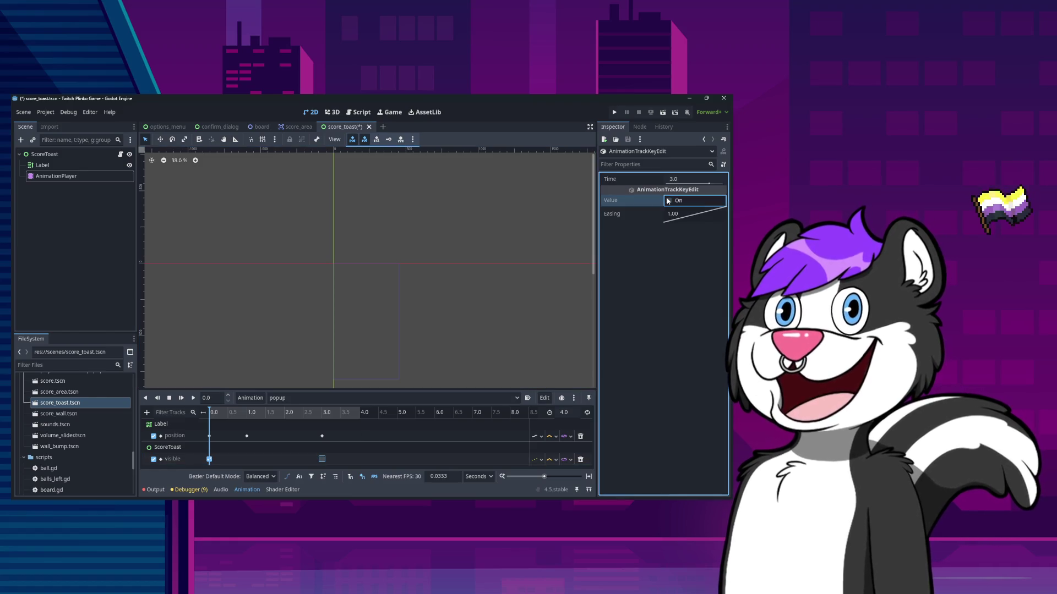
key(ctrl+s)
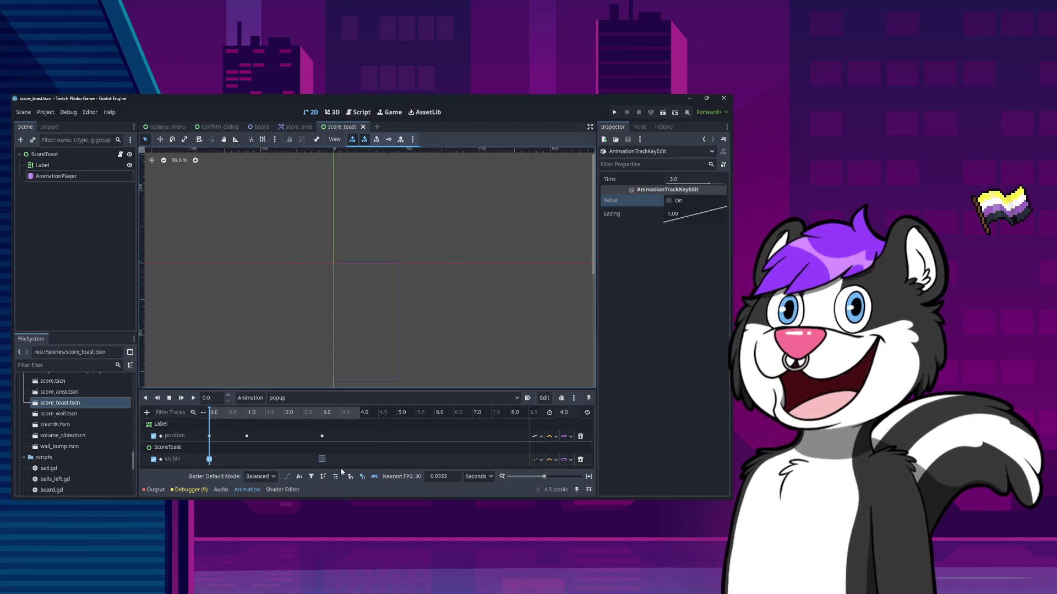
click(322, 436)
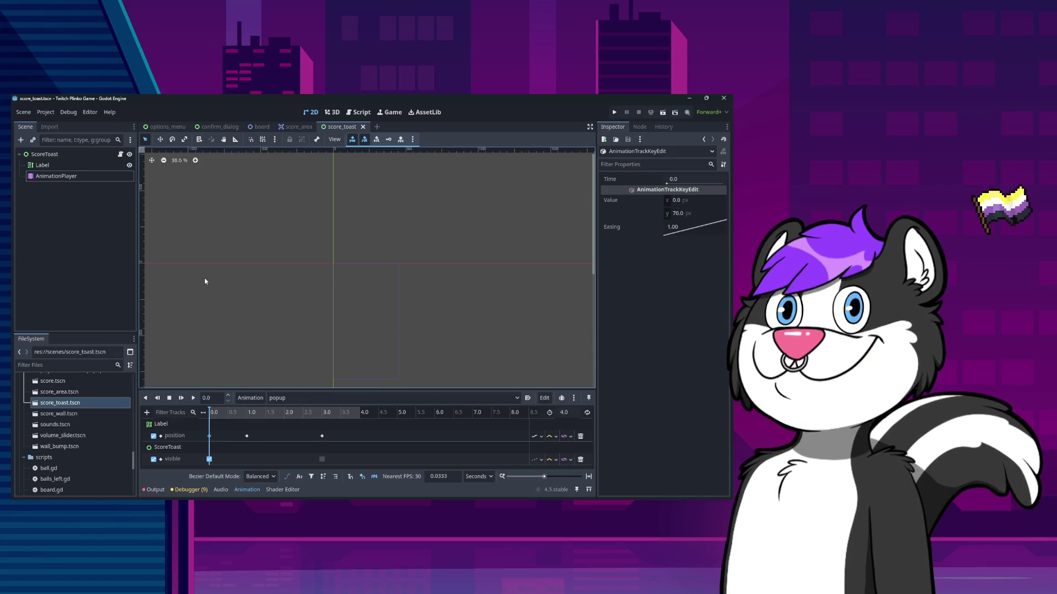
Select the Label node and load the RESET animation
click(111, 164)
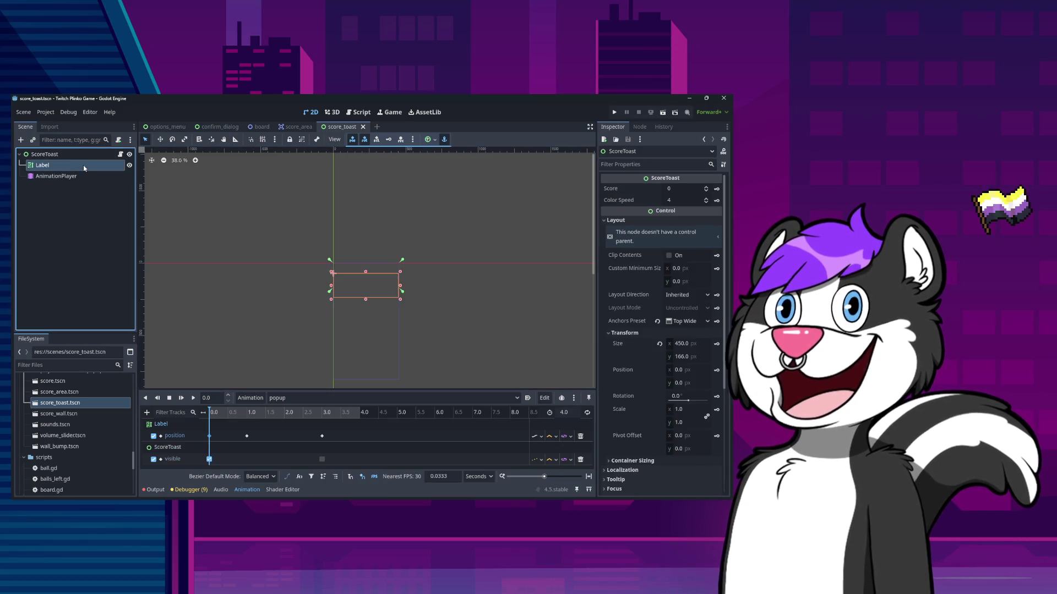
click(84, 158)
click(82, 164)
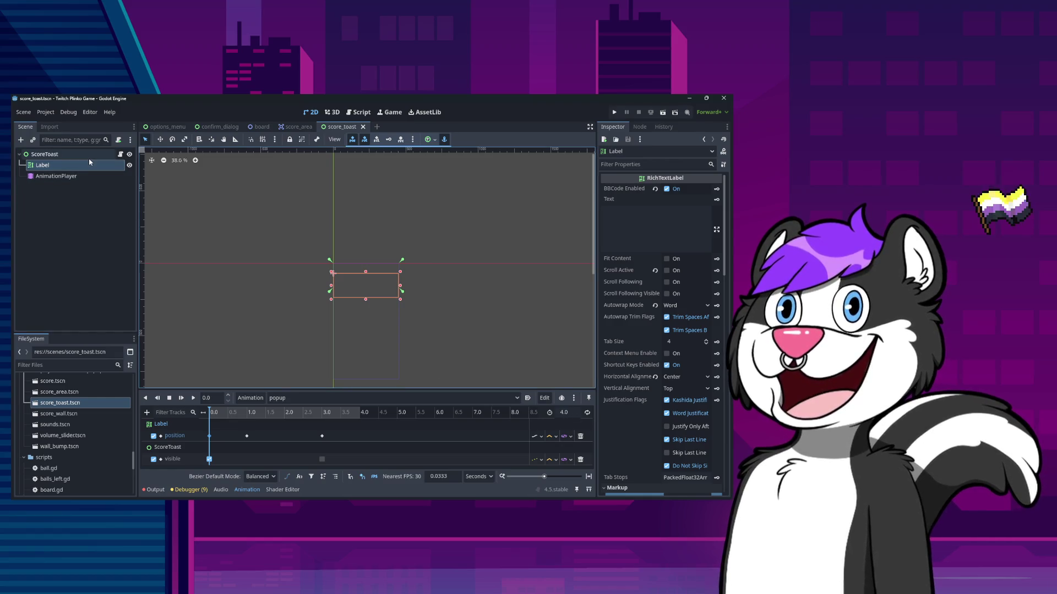
click(85, 156)
click(87, 166)
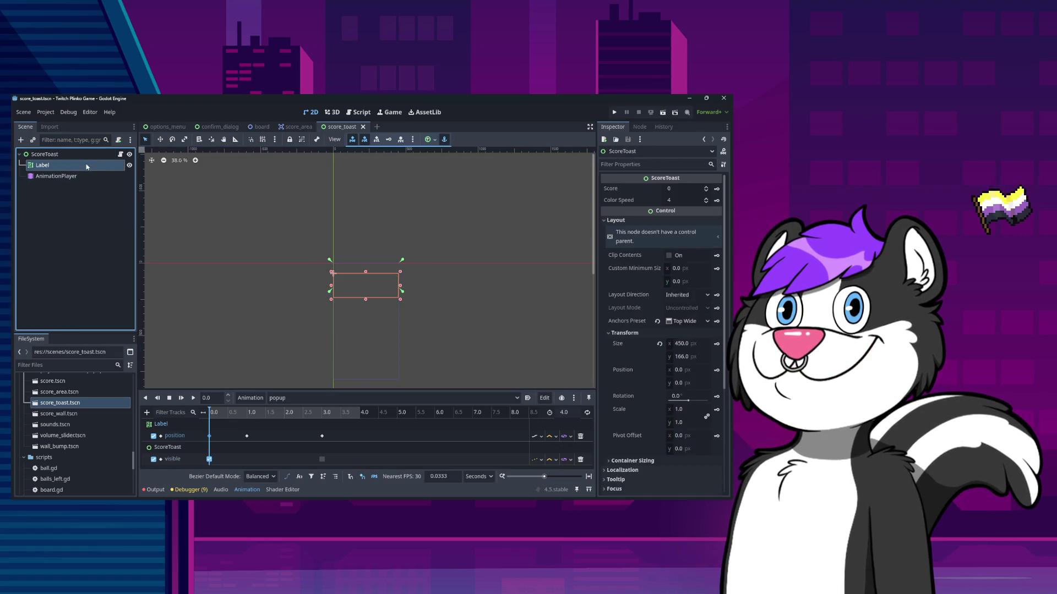
click(330, 398)
click(287, 410)
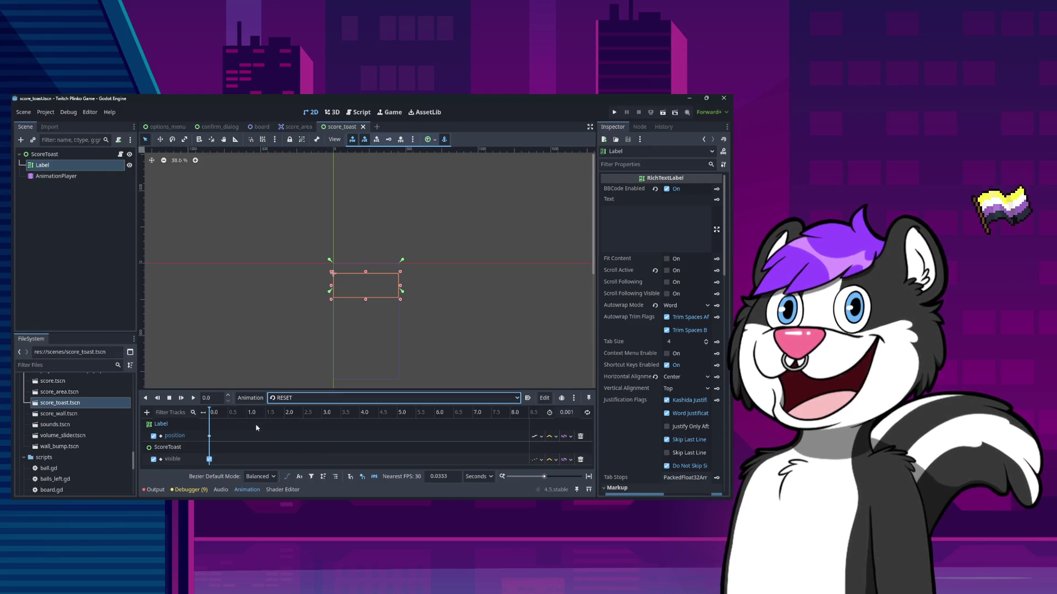
Key the RESET pose hidden with Label position y 0, then save the scene
click(209, 436)
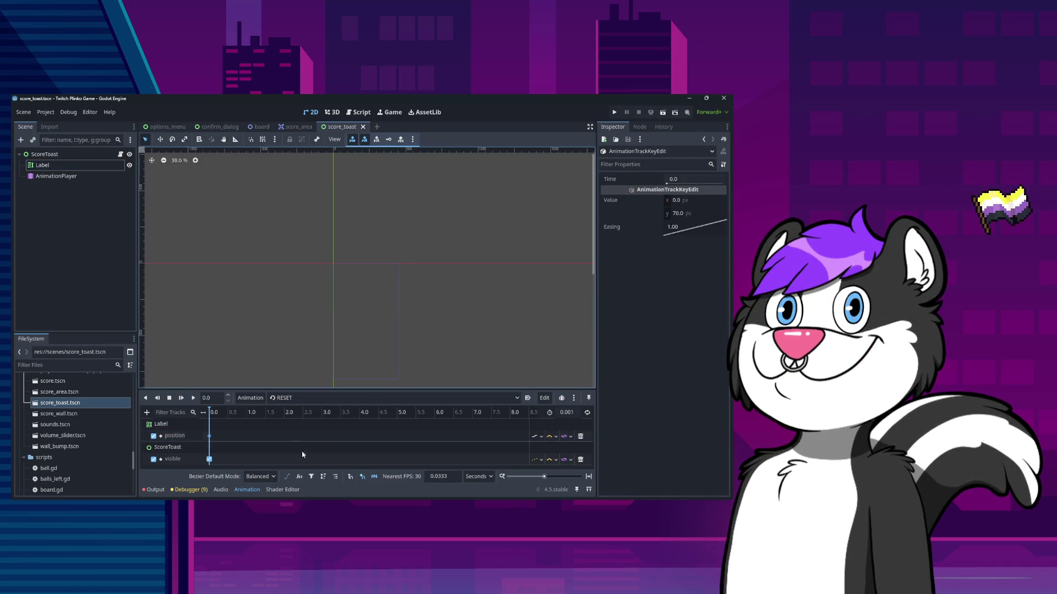
click(210, 459)
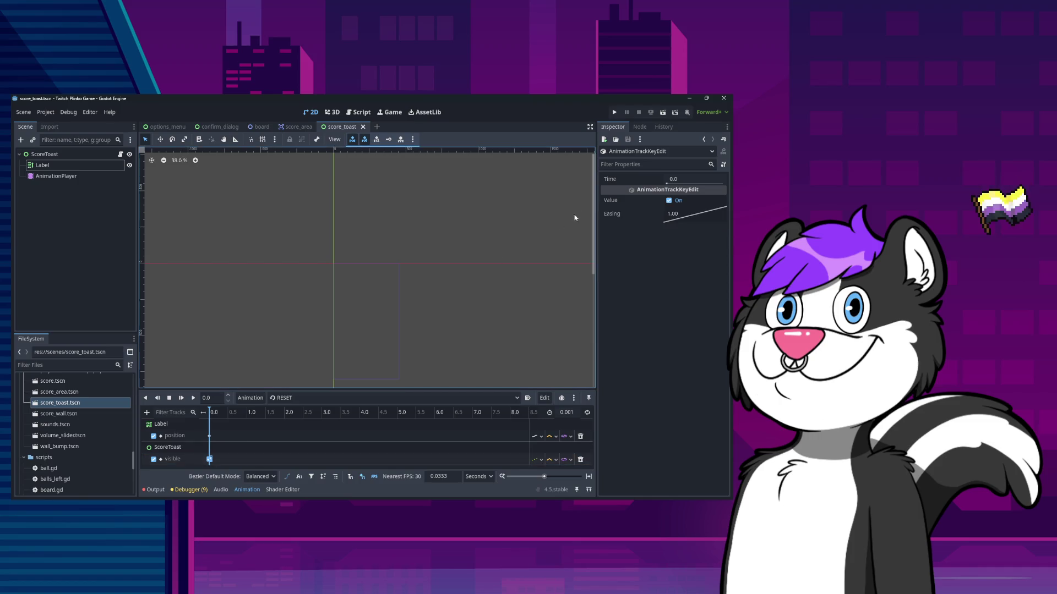
click(670, 201)
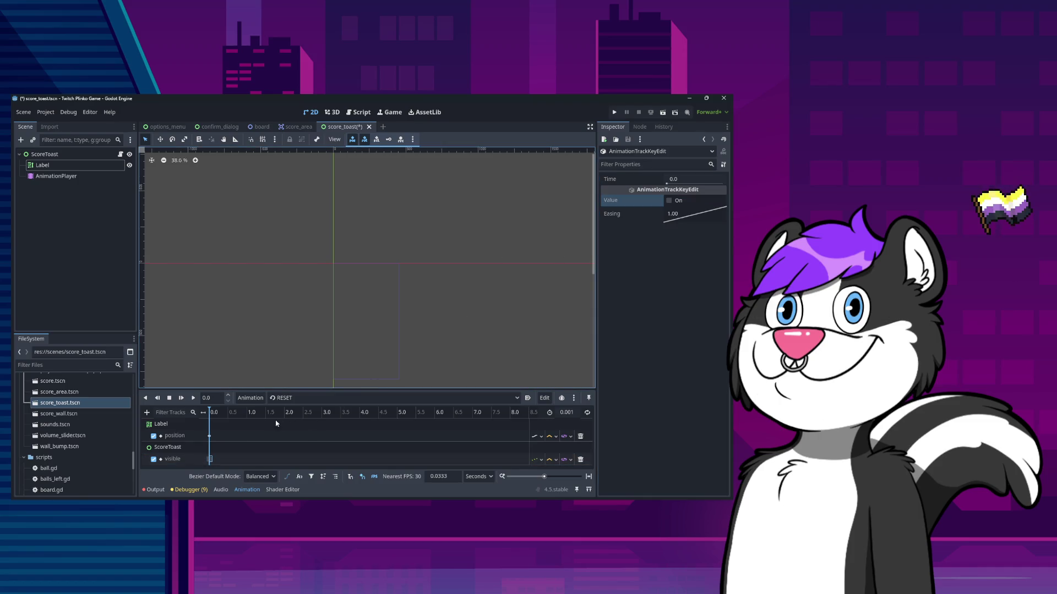
click(209, 436)
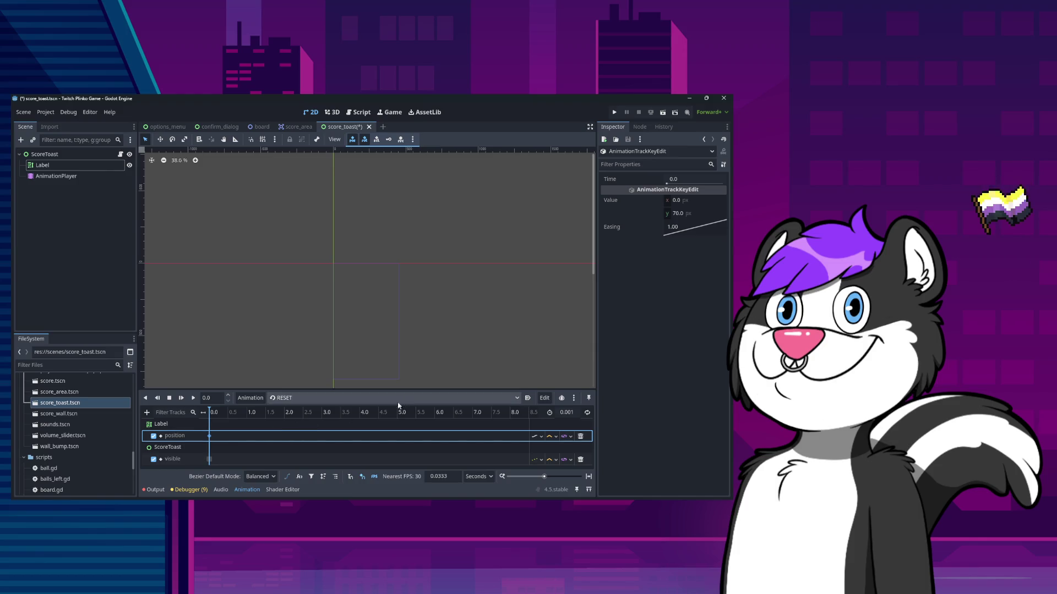
click(688, 209)
text(0)
key(Return)
key(ctrl+s)
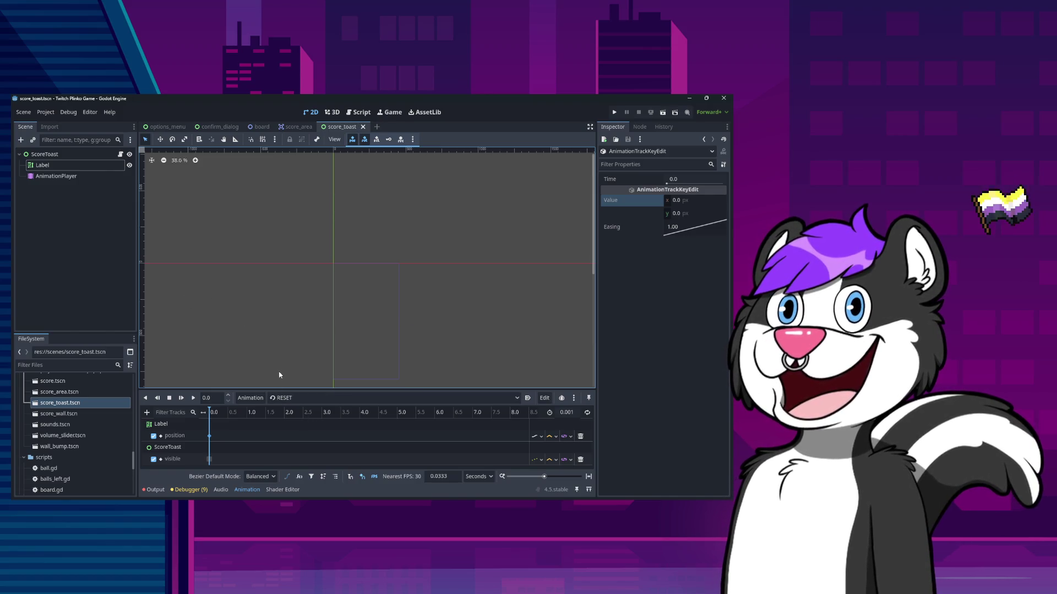
Return to the popup animation and select its position keys at 0.0 and 1.0 s
click(296, 402)
click(294, 420)
click(209, 436)
click(246, 436)
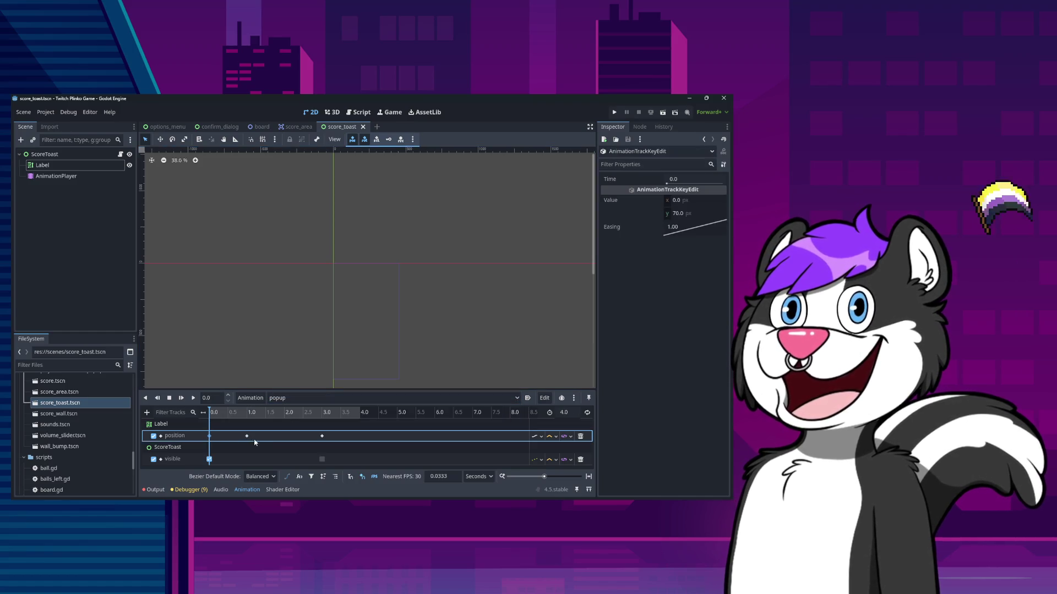
Delete the popup animation's 3.0 s position key, set the animation length to 5.0, and save the scene
right_click(323, 439)
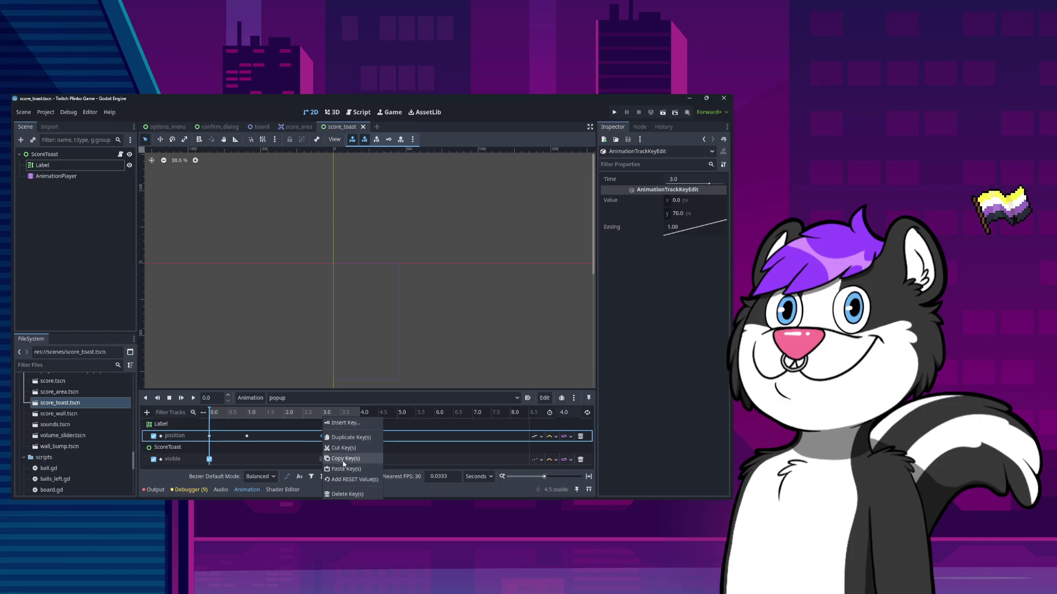
click(351, 439)
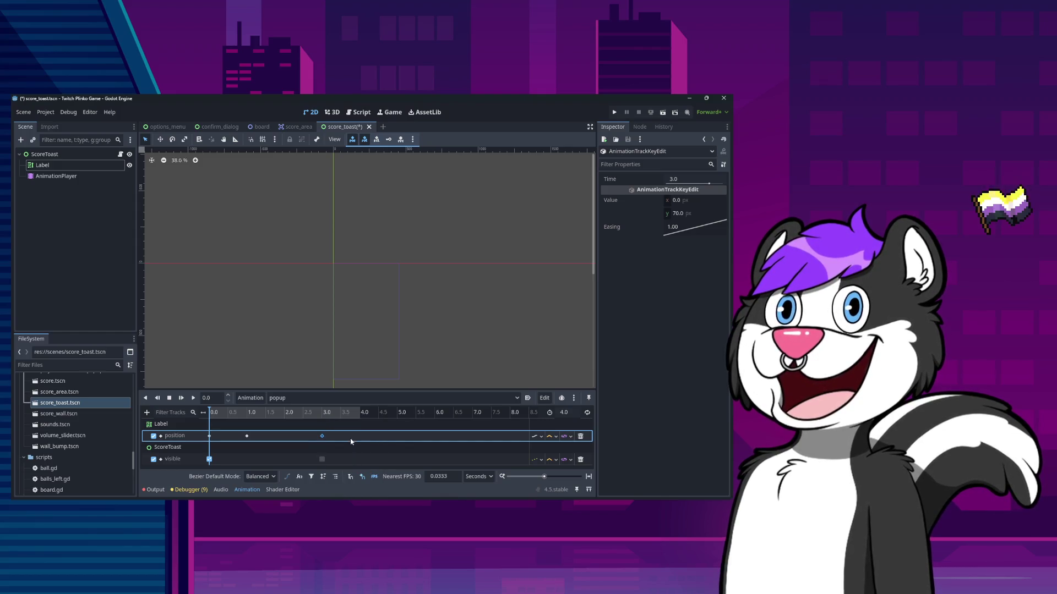
right_click(323, 437)
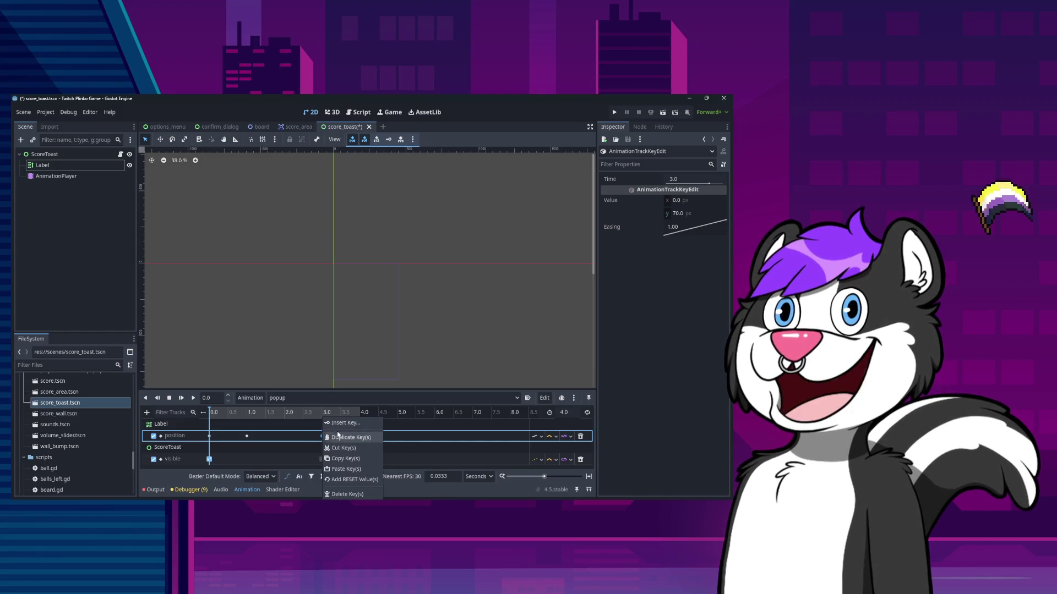
click(347, 494)
click(322, 459)
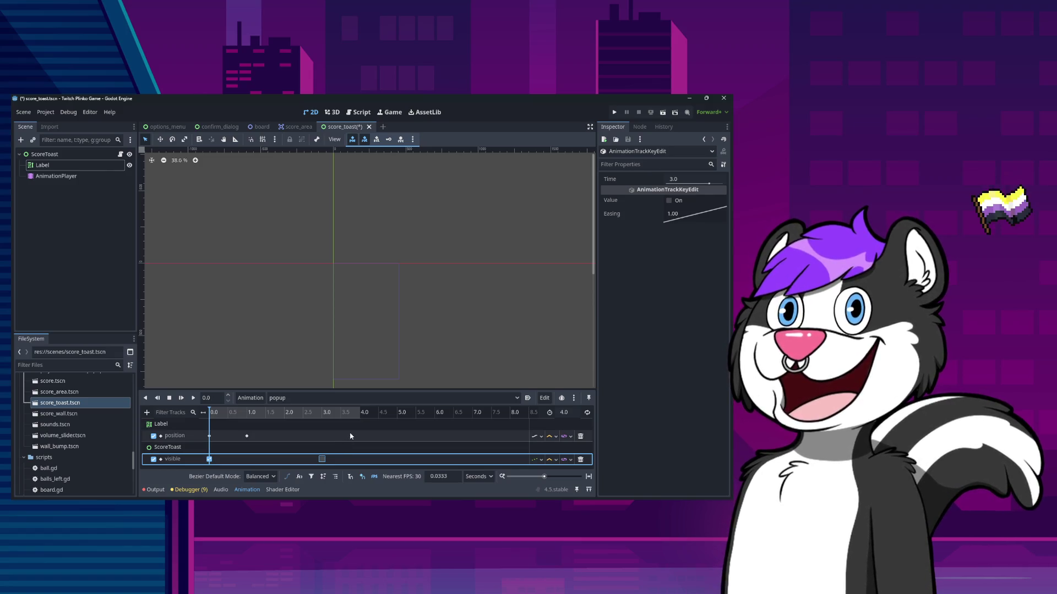
click(572, 415)
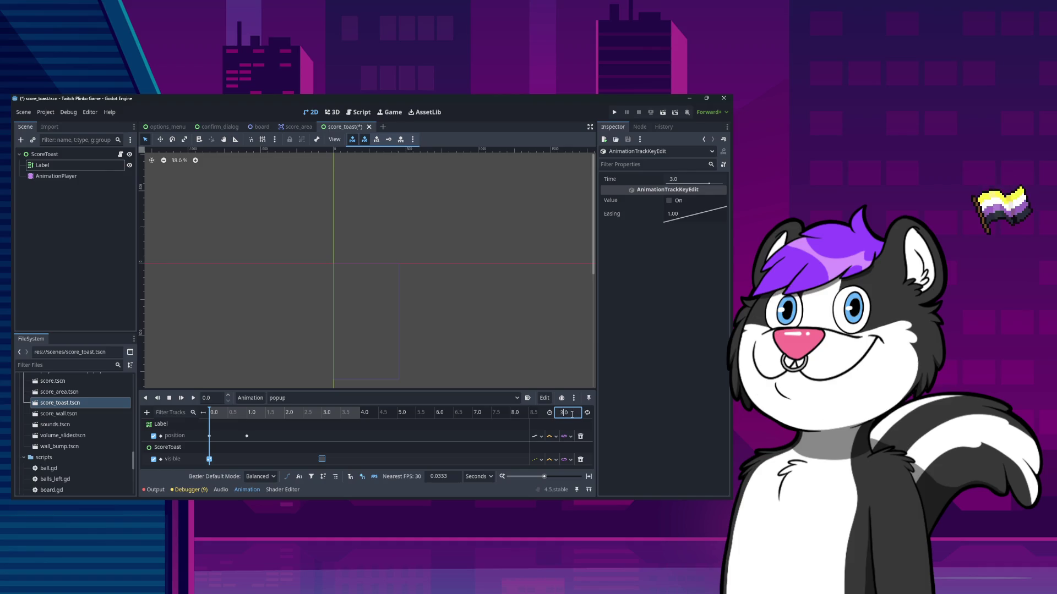
key(ctrl+s)
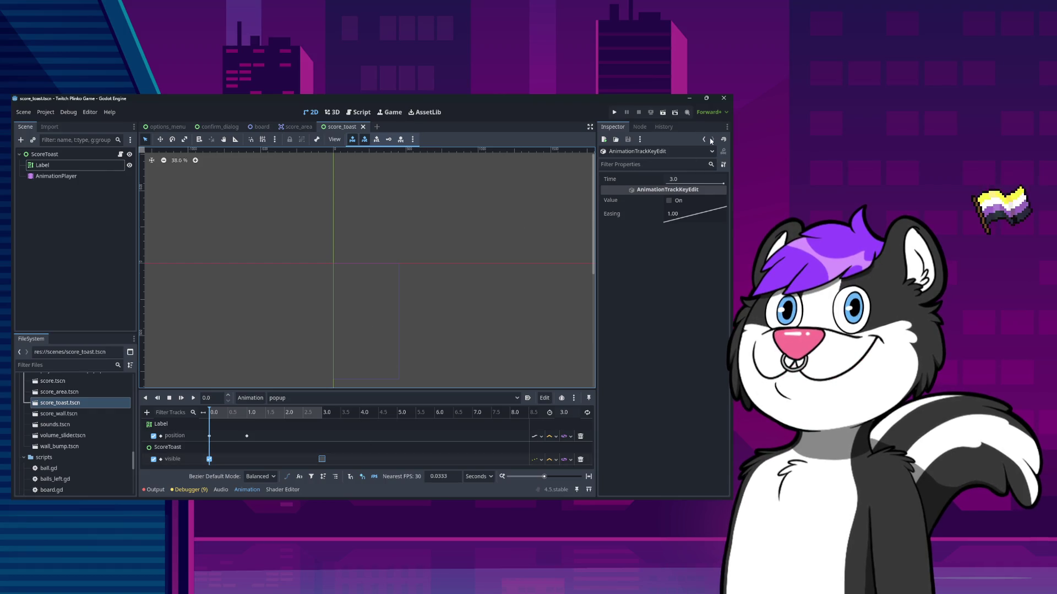
Run the Plinko project, restart it, watch a ball drop, then stop it with F8
click(615, 114)
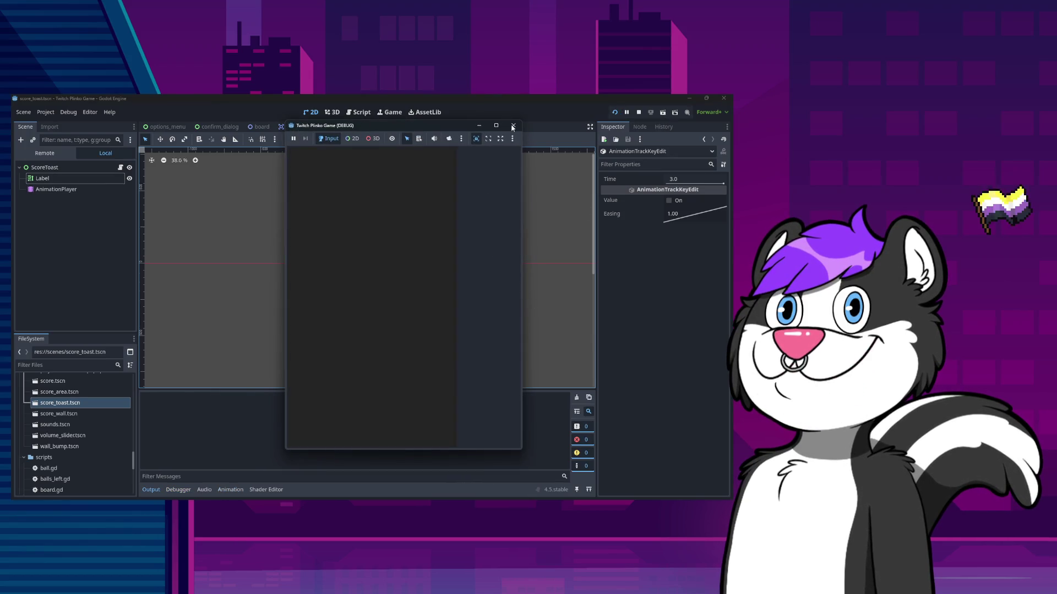
click(513, 128)
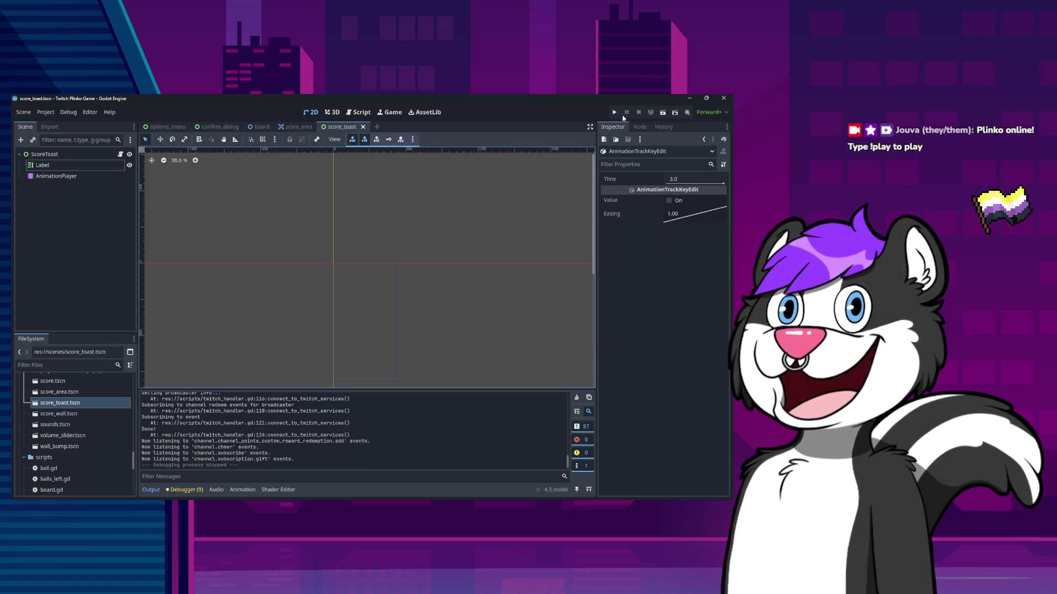
click(614, 113)
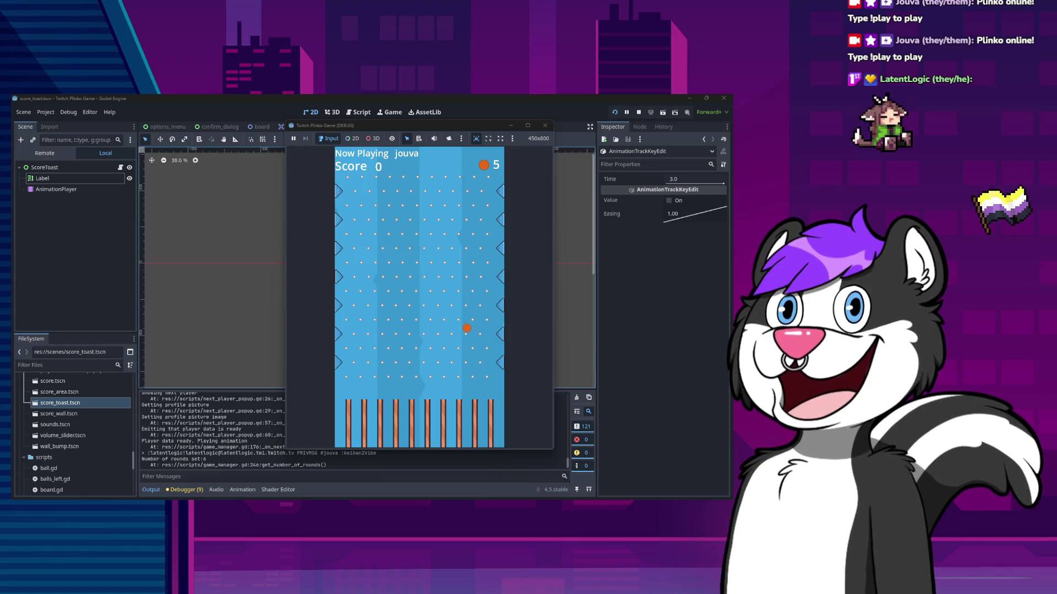
key(F8)
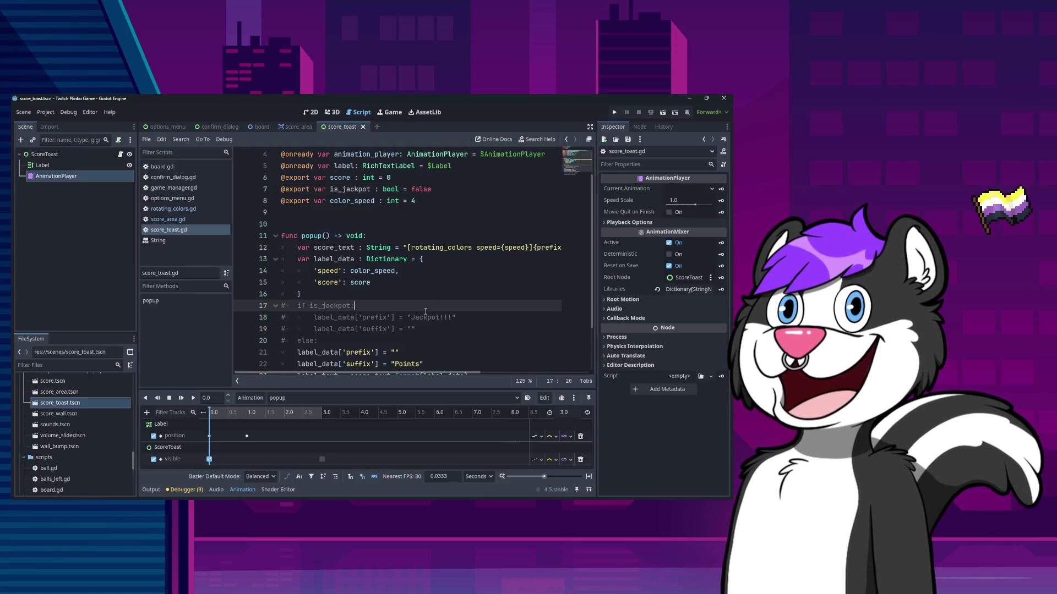
Uncomment the jackpot branch in score_toast.gd, indent the else lines, and save
key(shift+Down)
key(shift+Down)
key(shift+Down)
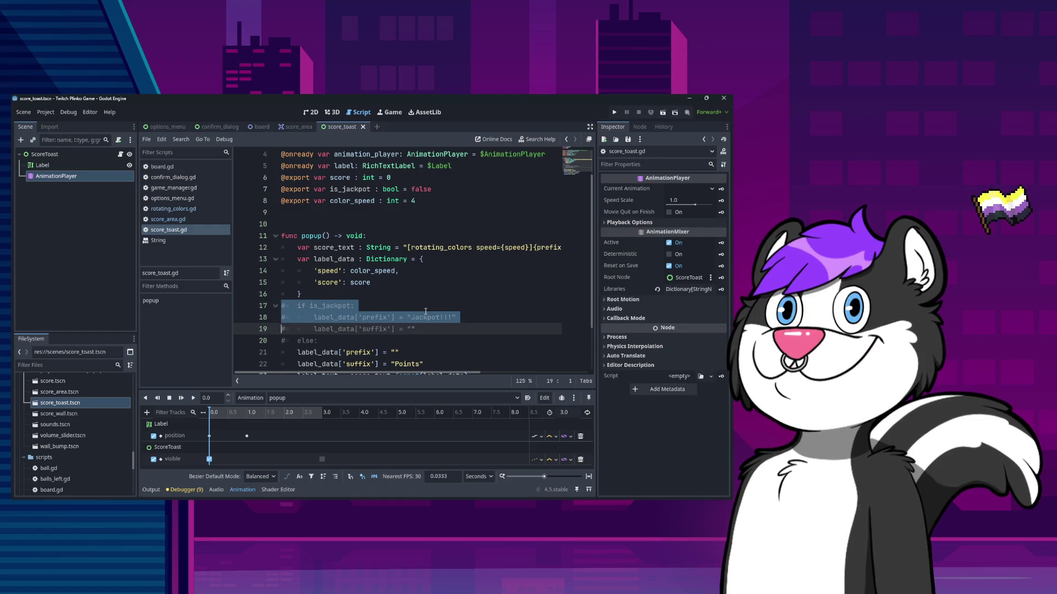
key(ctrl+k)
key(shift+Down)
key(shift+Down)
key(Tab)
key(Down)
key(Down)
key(Down)
key(ctrl+s)
In score_area.gd, replace animation_player.play("popup") with a popup() call
double_click(308, 193)
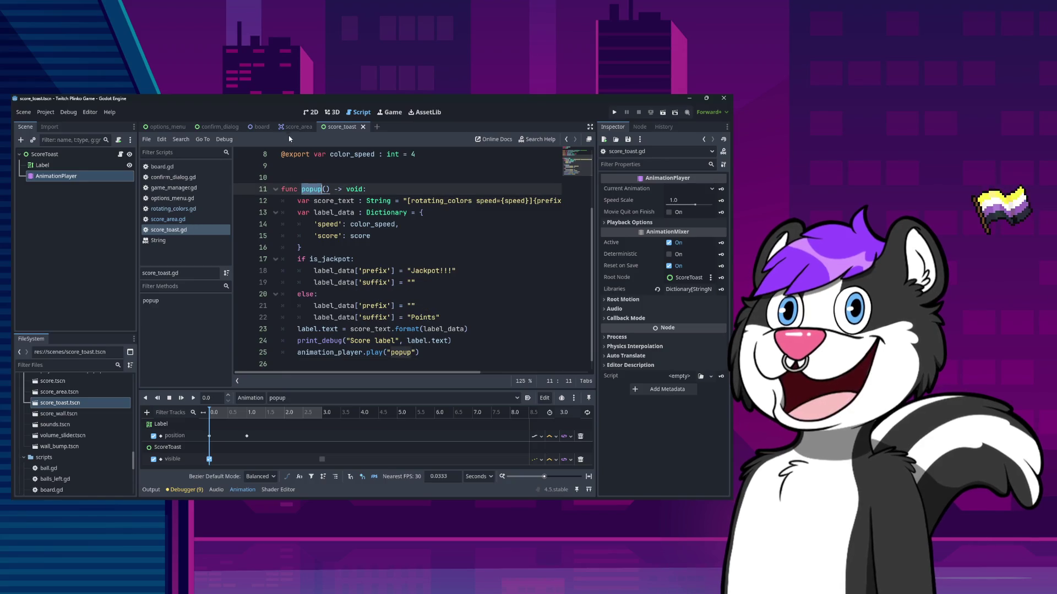
click(178, 219)
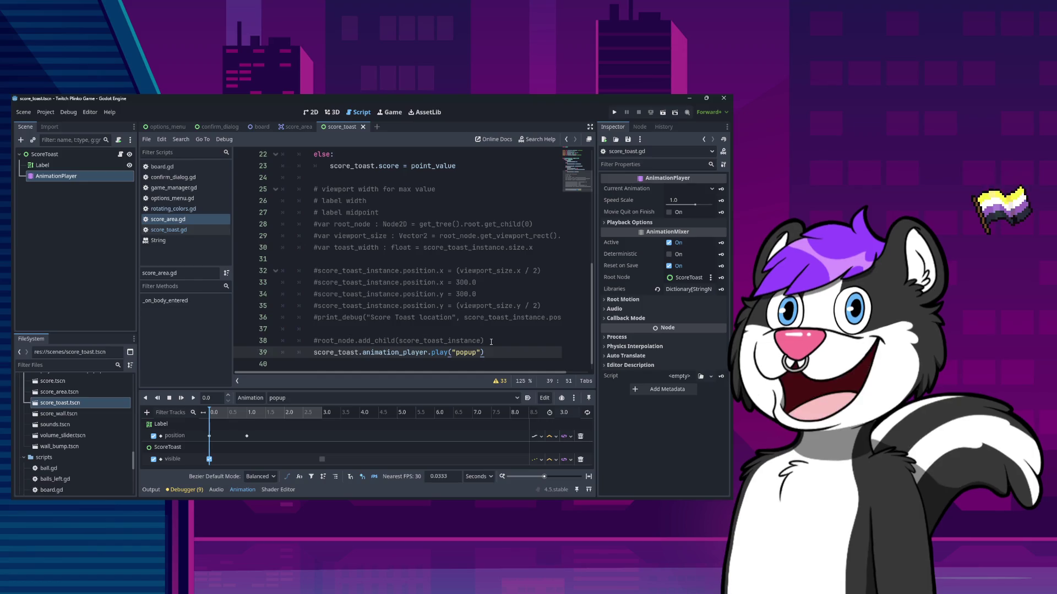
key(ctrl+shift+Left)
key(ctrl+shift+Left)
key(ctrl+shift+Left)
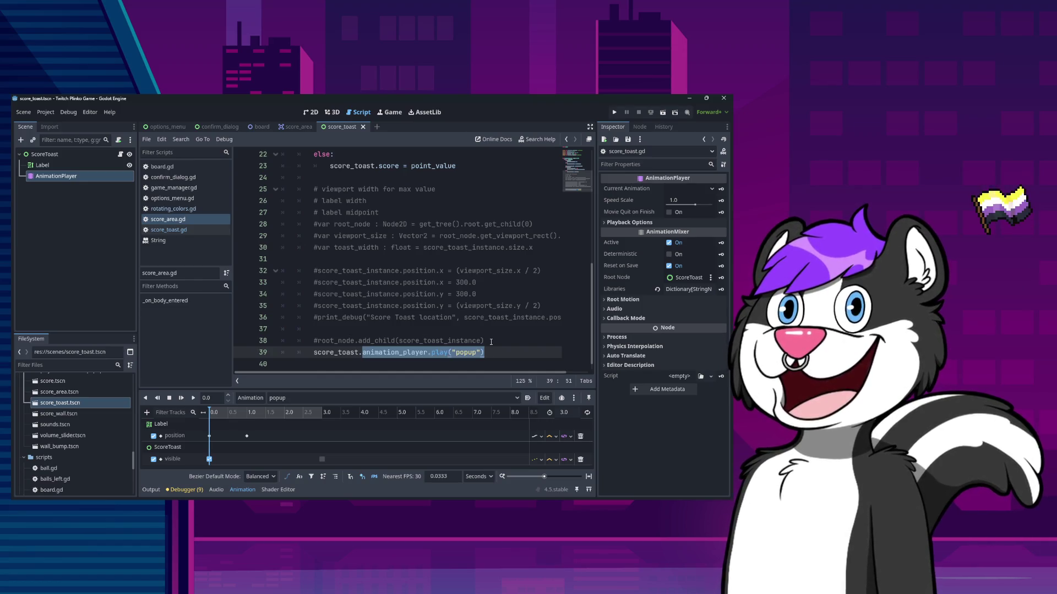
key(BackSpace)
text(pop)
key(Return)
key(Home)
key(Home)
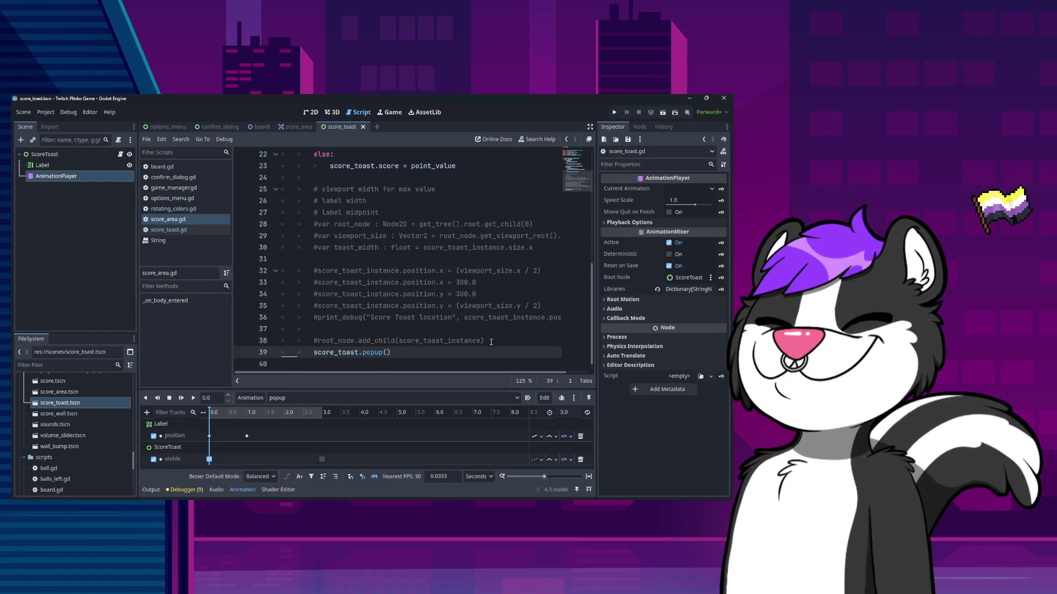
key(Up)
key(Home)
key(Right)
text(a)
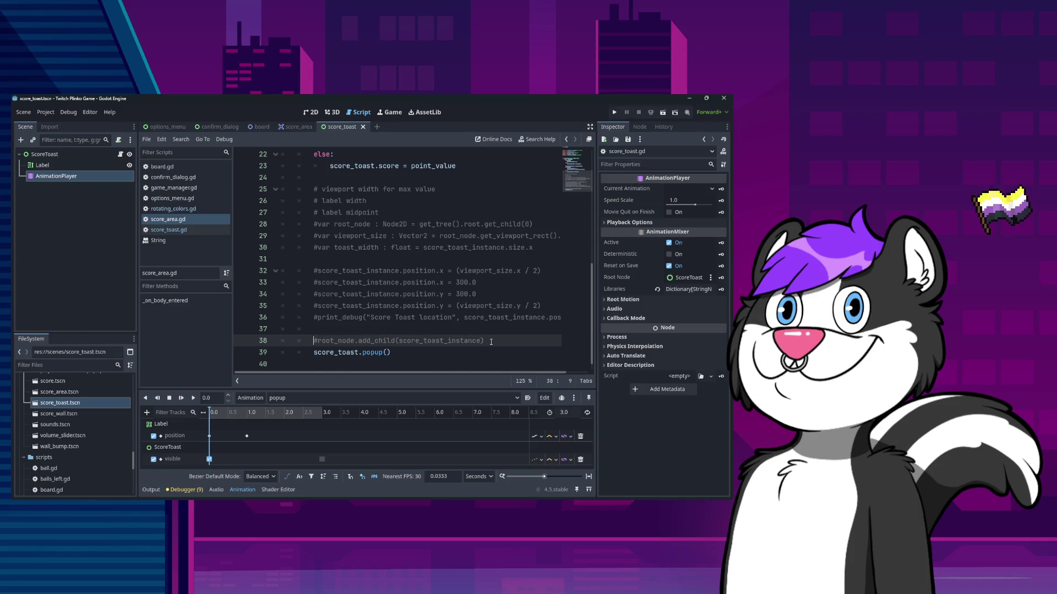
Review the edited score_area.gd and run the project to test the toast
scroll(329, 265, up, 4)
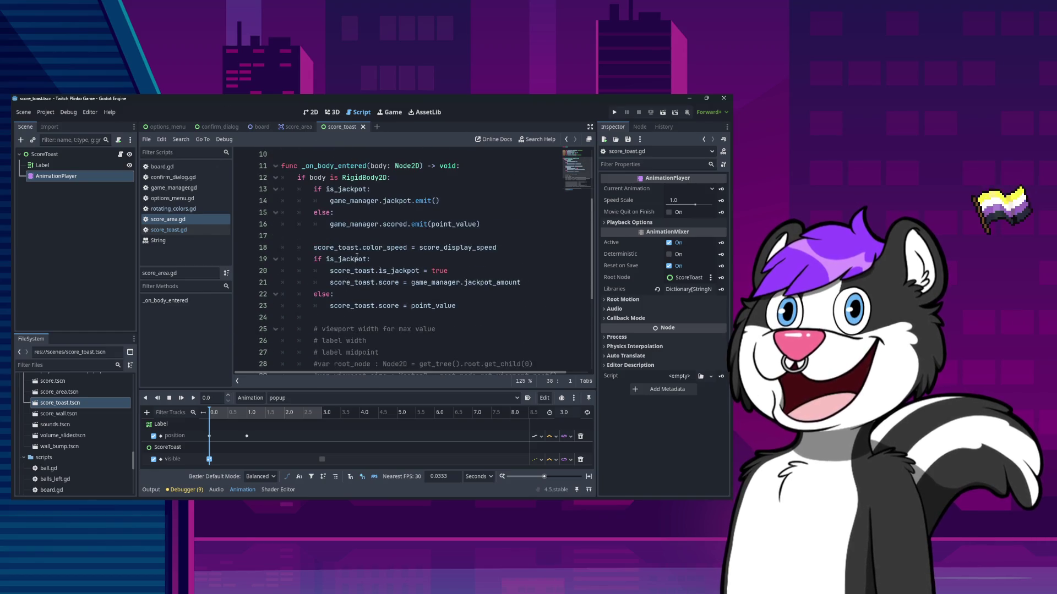
scroll(362, 267, down, 2)
scroll(385, 292, up, 5)
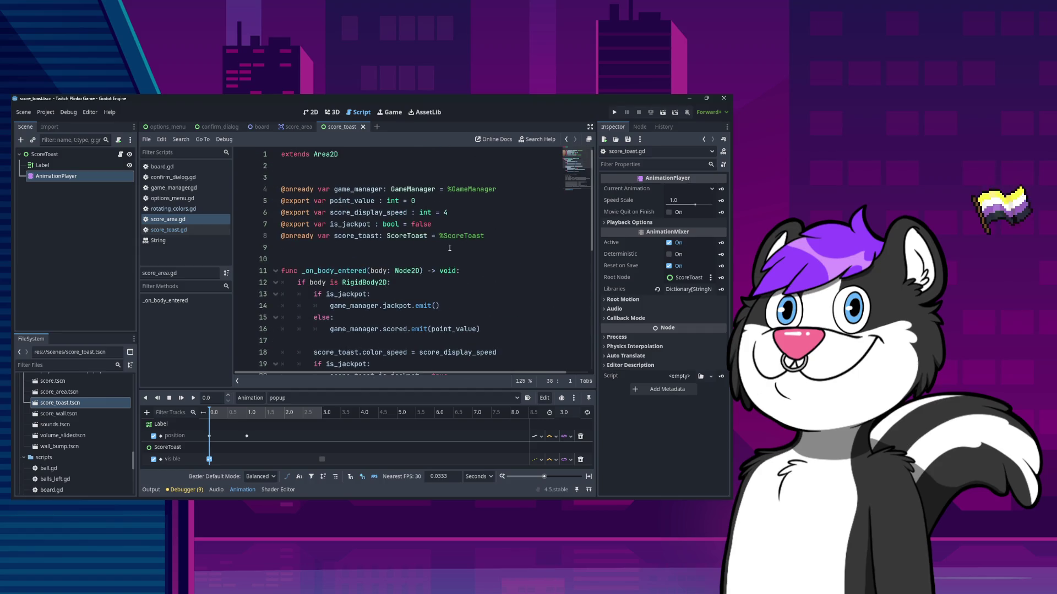
scroll(452, 254, down, 7)
click(614, 112)
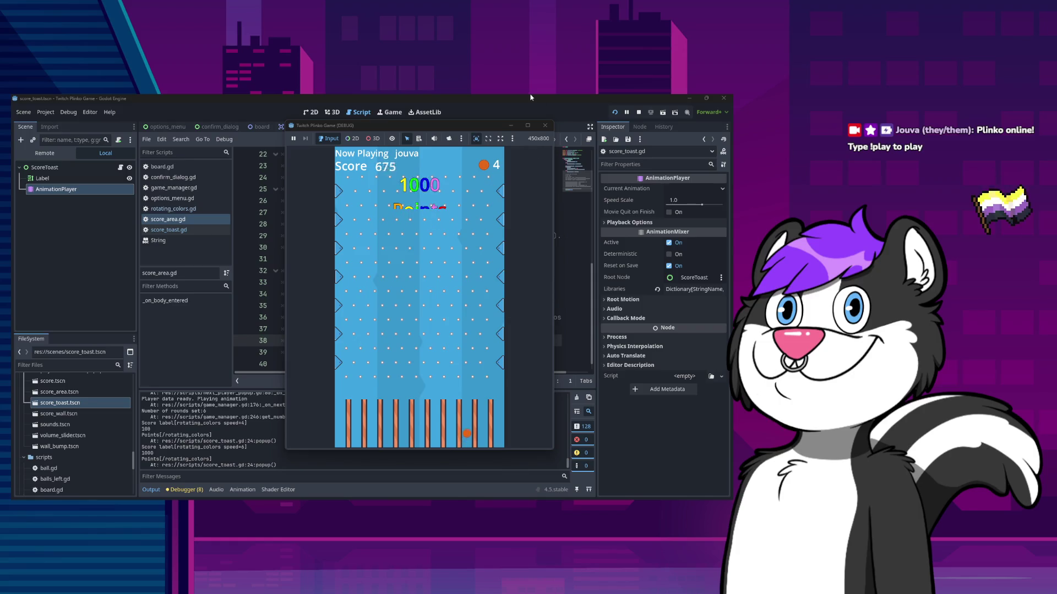
Stop the running game once the 1000-point toast has popped up
click(545, 125)
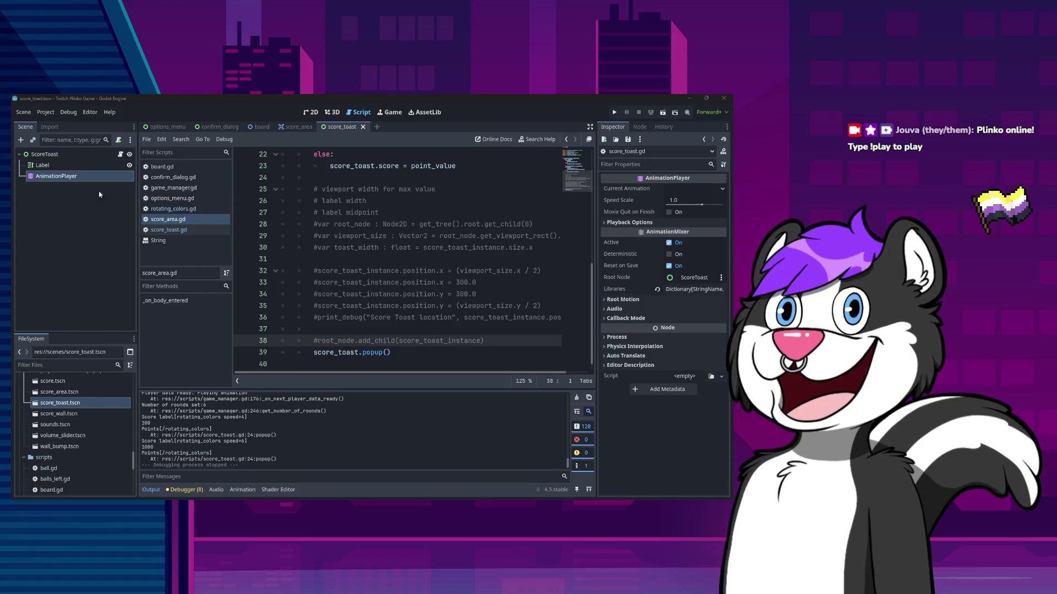
Resize the ScoreToast control to 450 × 298 px and save the score_toast scene
click(45, 154)
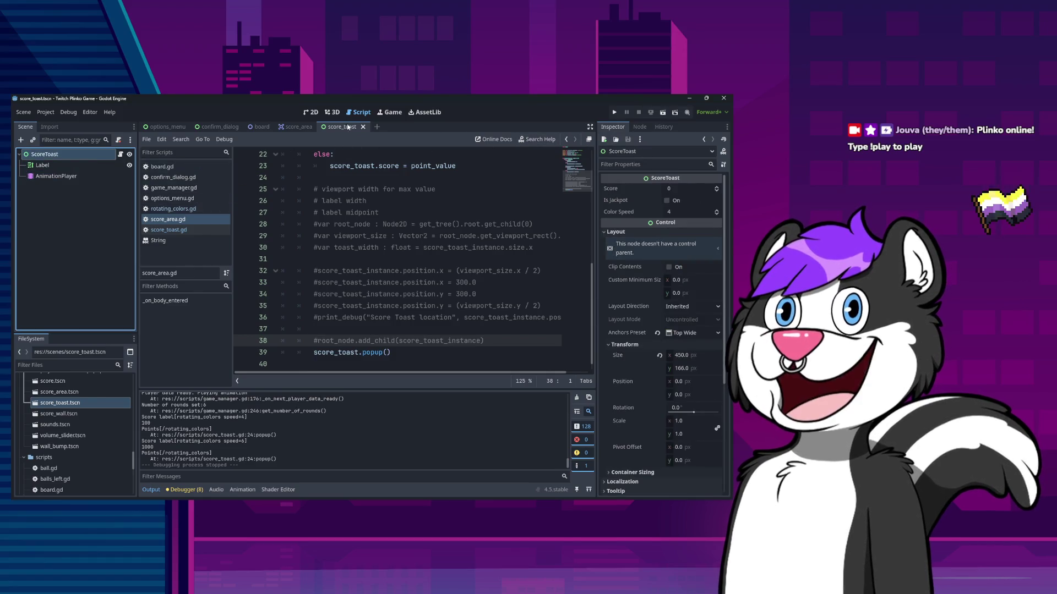
click(311, 112)
click(372, 292)
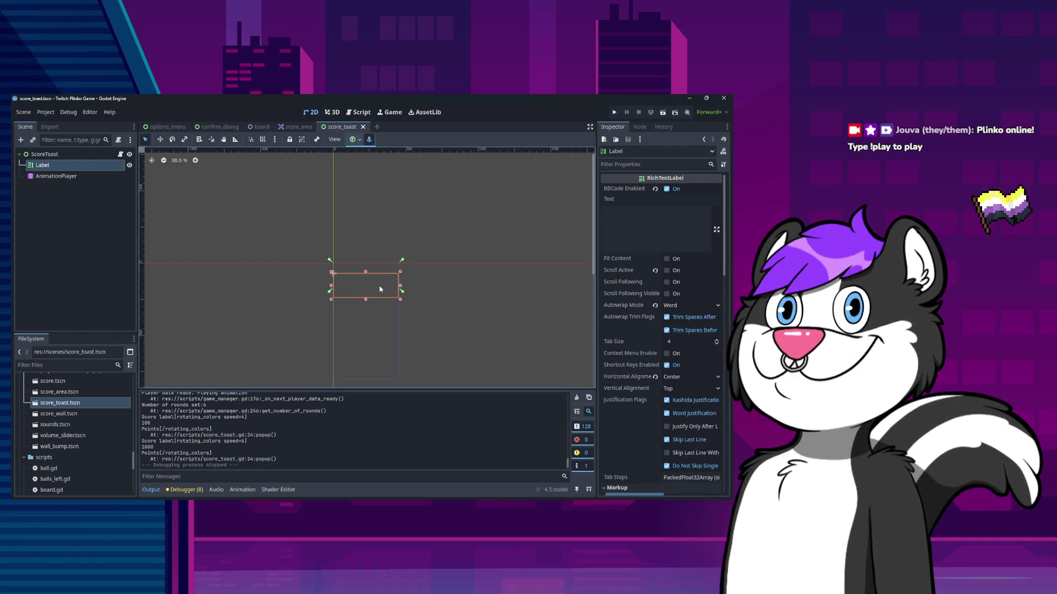
click(91, 156)
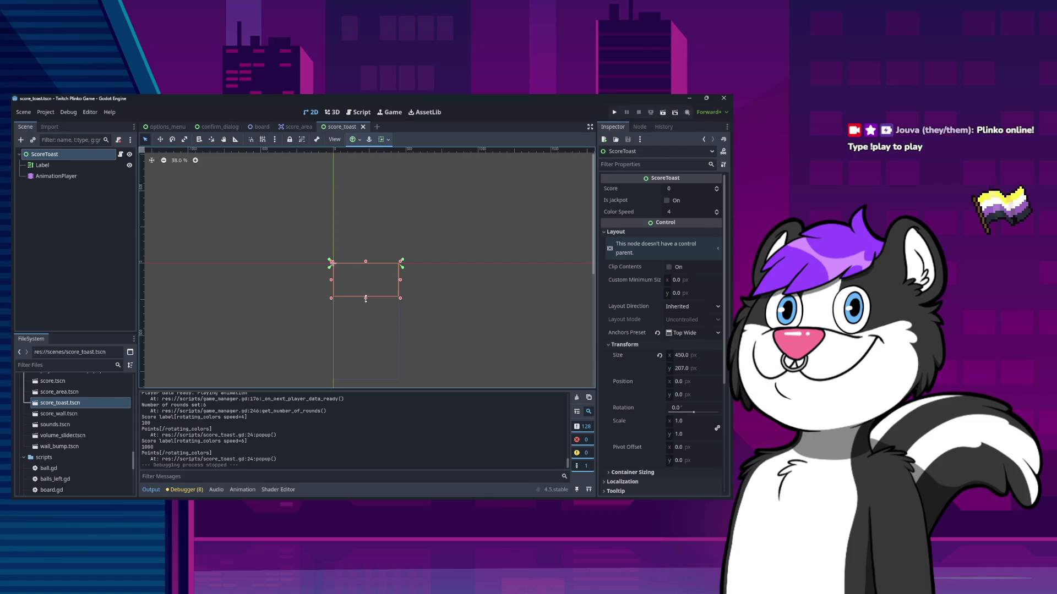
click(366, 308)
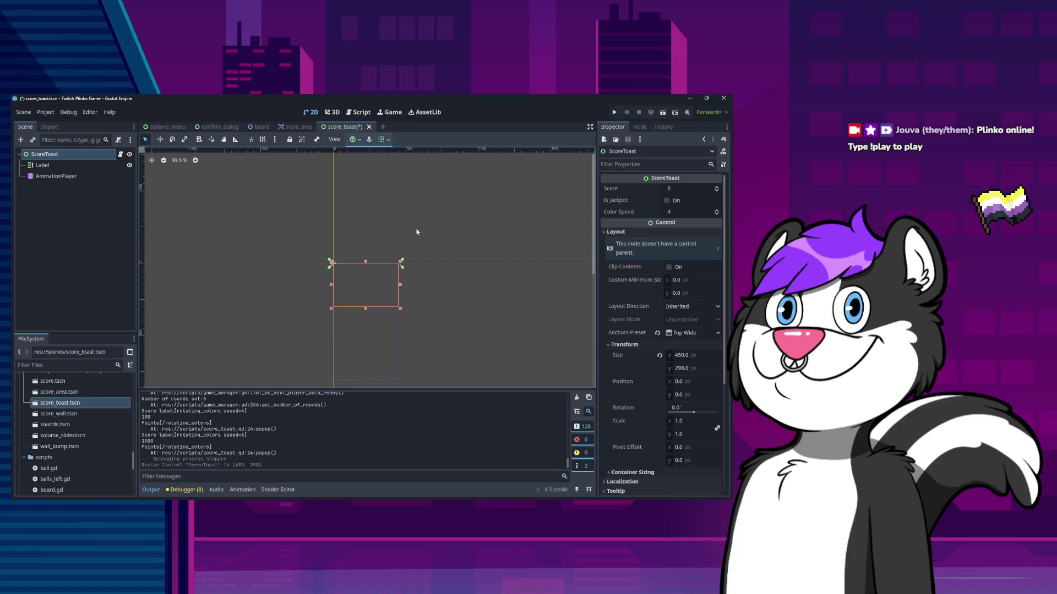
click(72, 165)
key(ctrl+s)
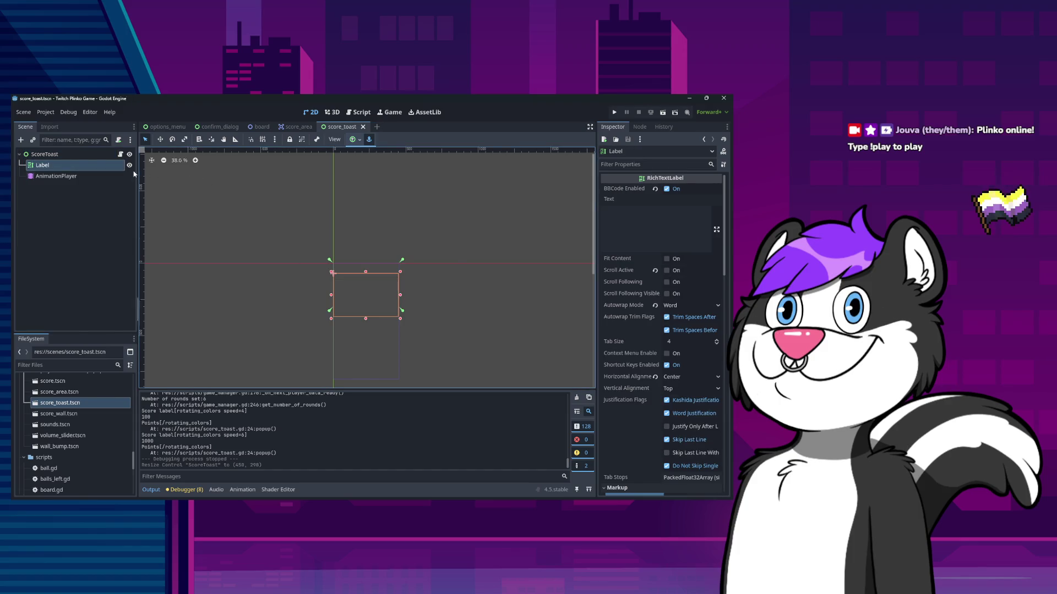
Inspect the AnimationPlayer's RESET animation and its position keyframe at 0 s
click(55, 176)
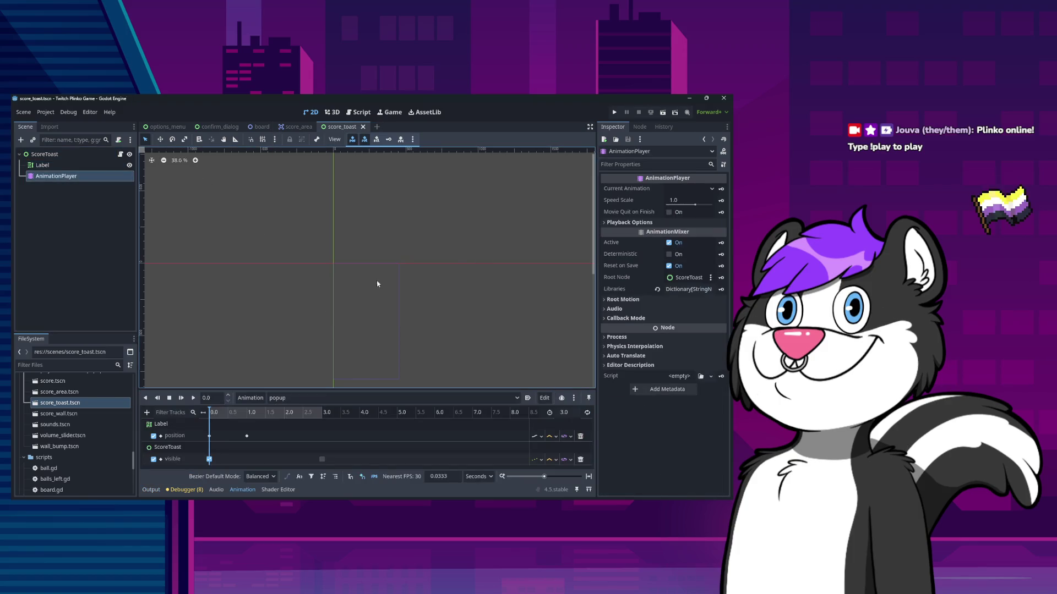
click(303, 398)
click(302, 414)
click(209, 435)
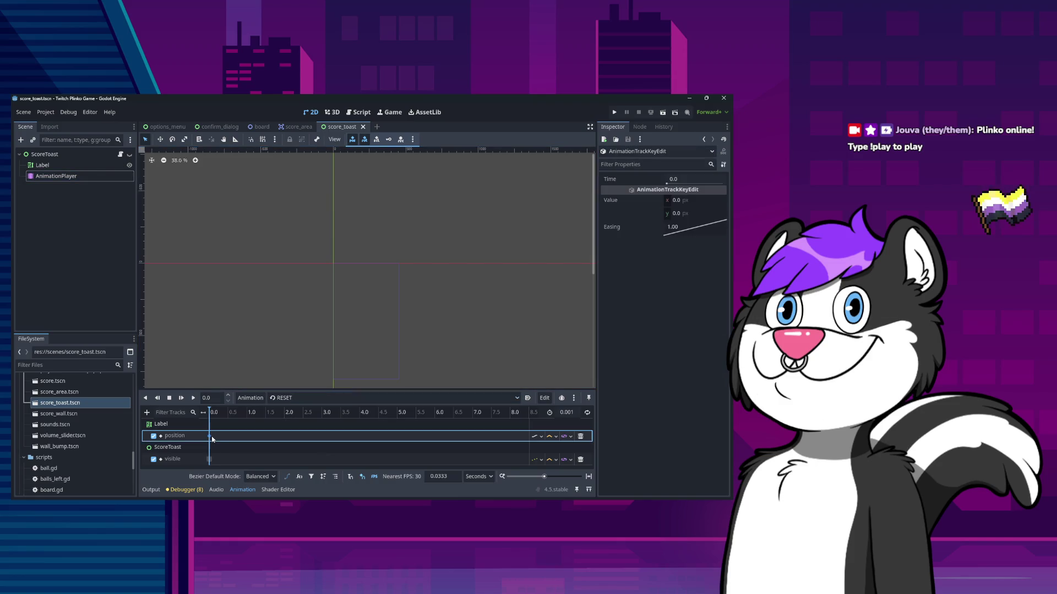
click(55, 176)
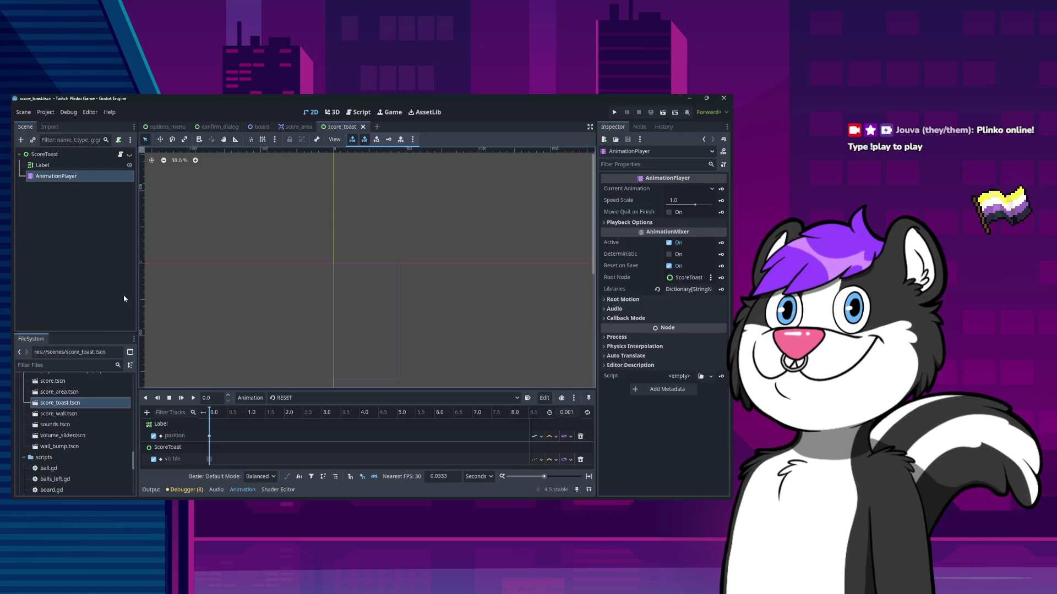
click(56, 166)
click(69, 166)
key(Return)
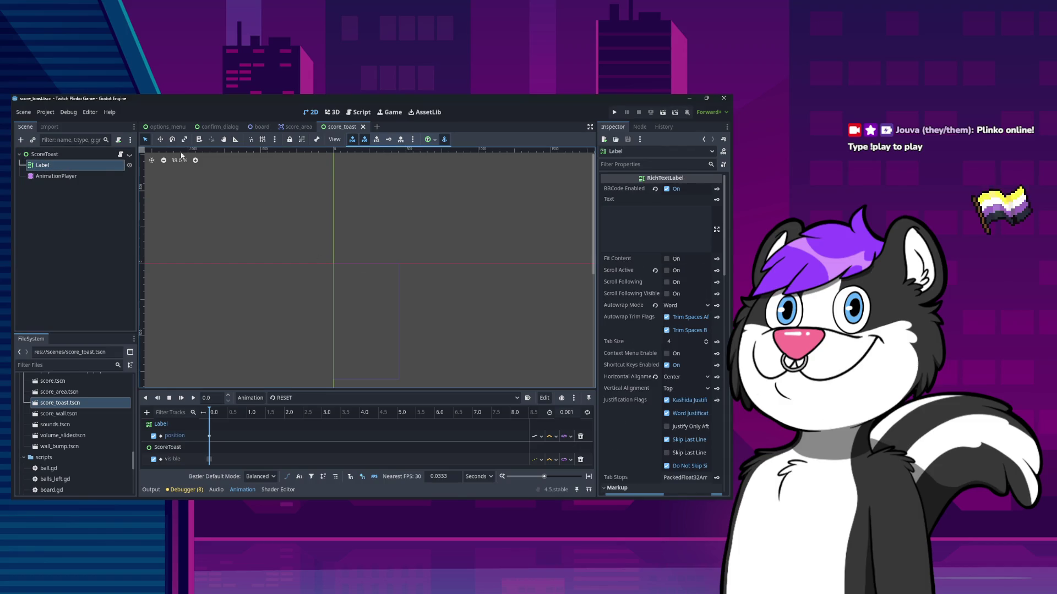
Check ScoreToast's signals and groups and briefly peek at the score_area scene
click(275, 276)
click(45, 154)
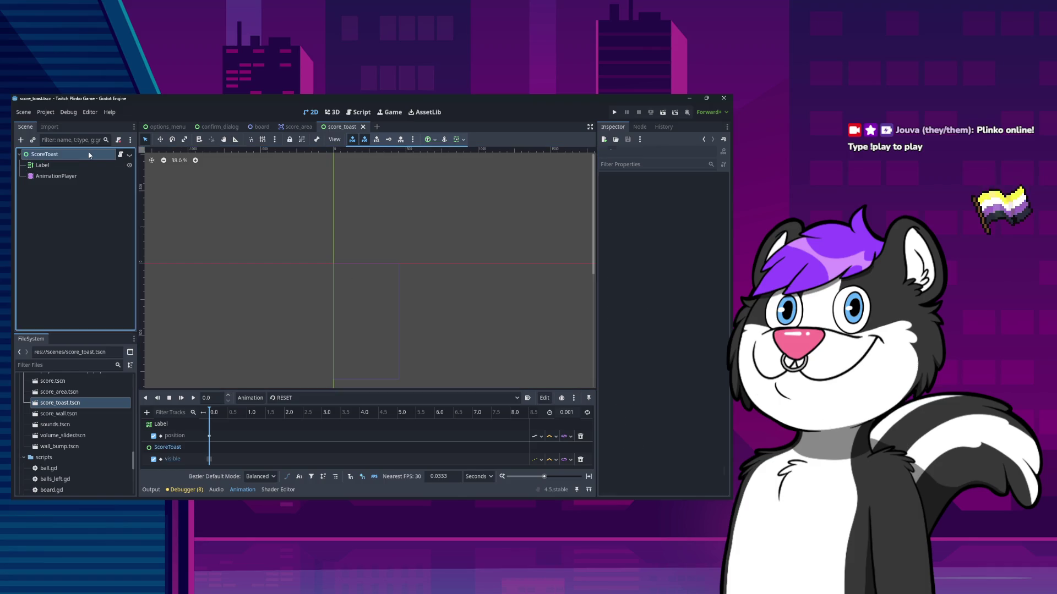
click(640, 127)
click(612, 127)
click(298, 127)
click(332, 129)
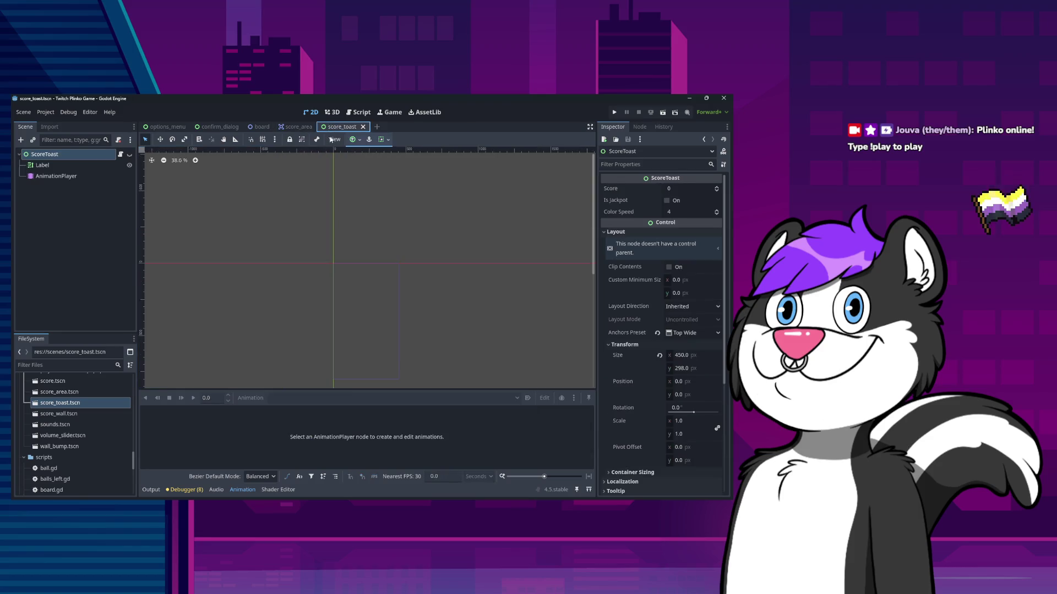
click(44, 165)
click(246, 247)
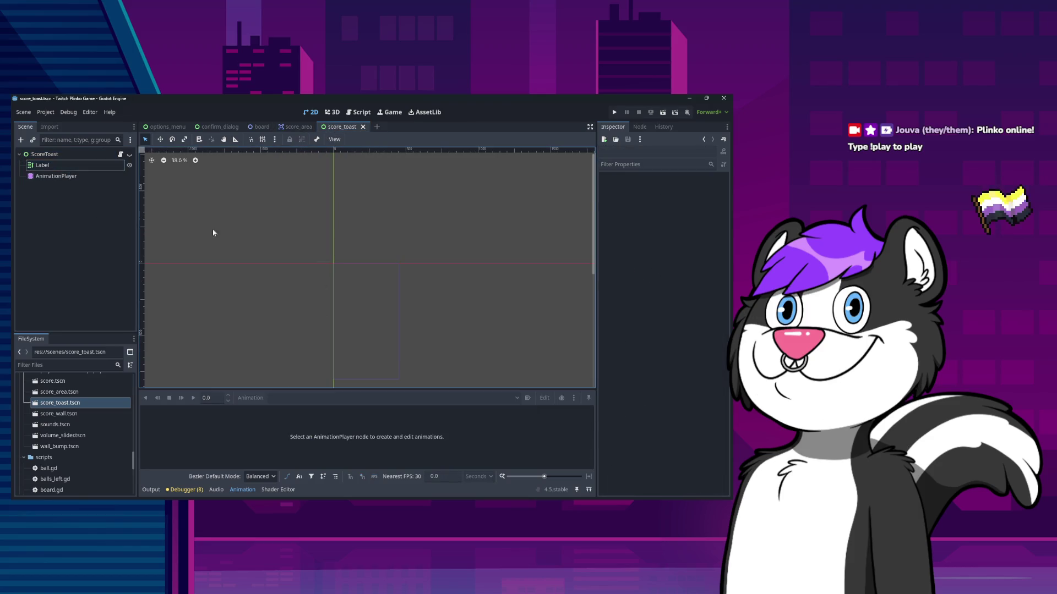
click(376, 338)
click(388, 334)
Check the Output log for the 450 × 298 resize report and reselect ScoreToast
click(184, 490)
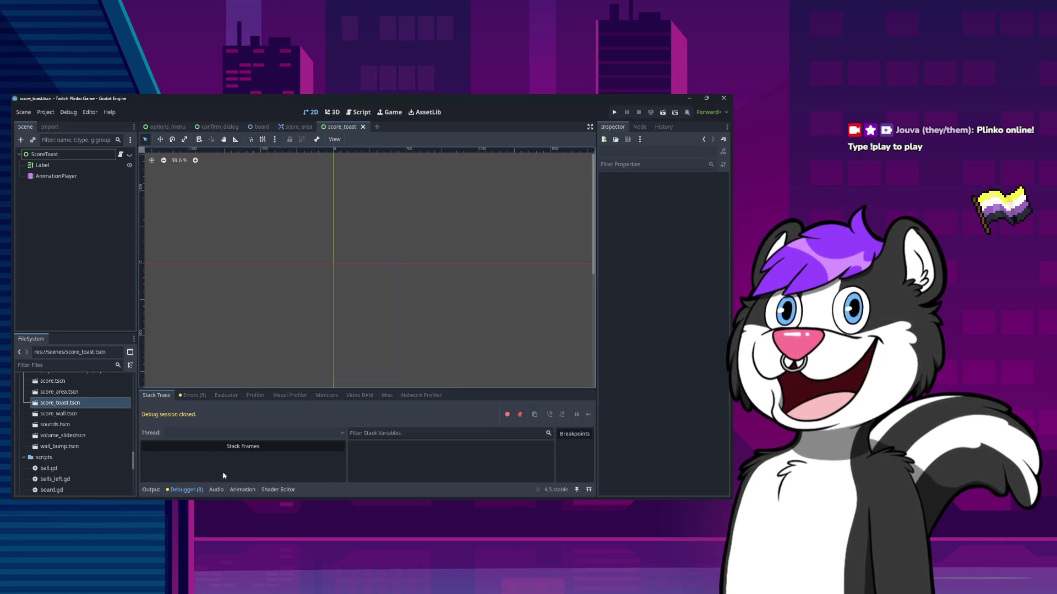
click(151, 490)
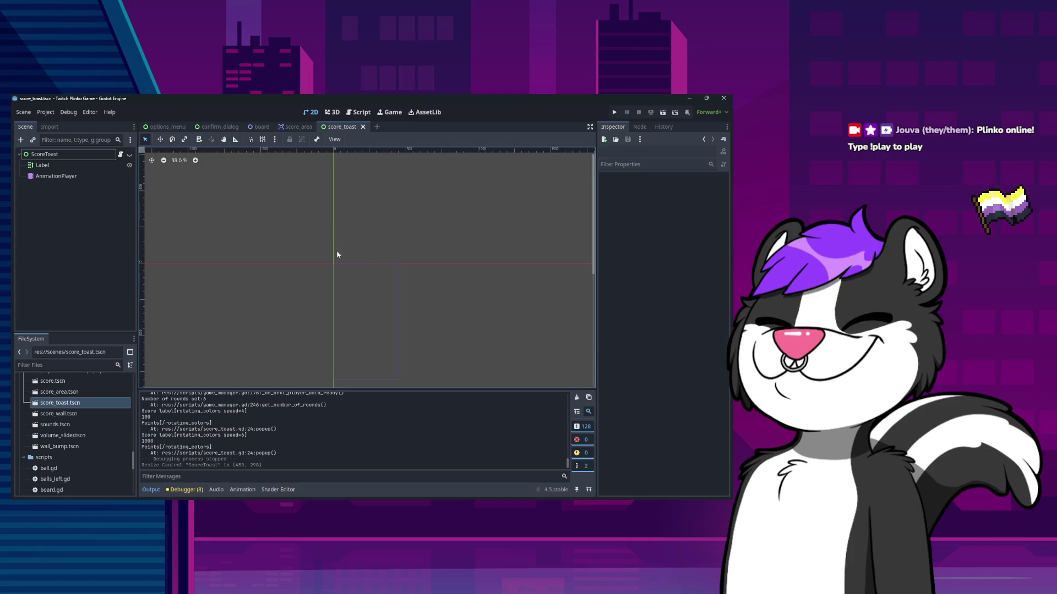
click(49, 154)
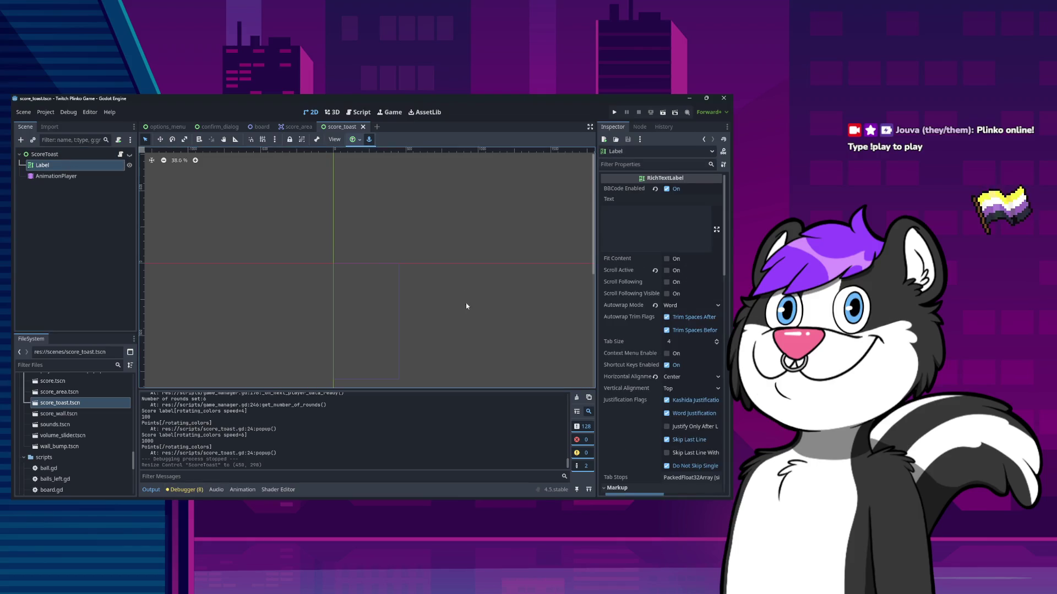
click(382, 309)
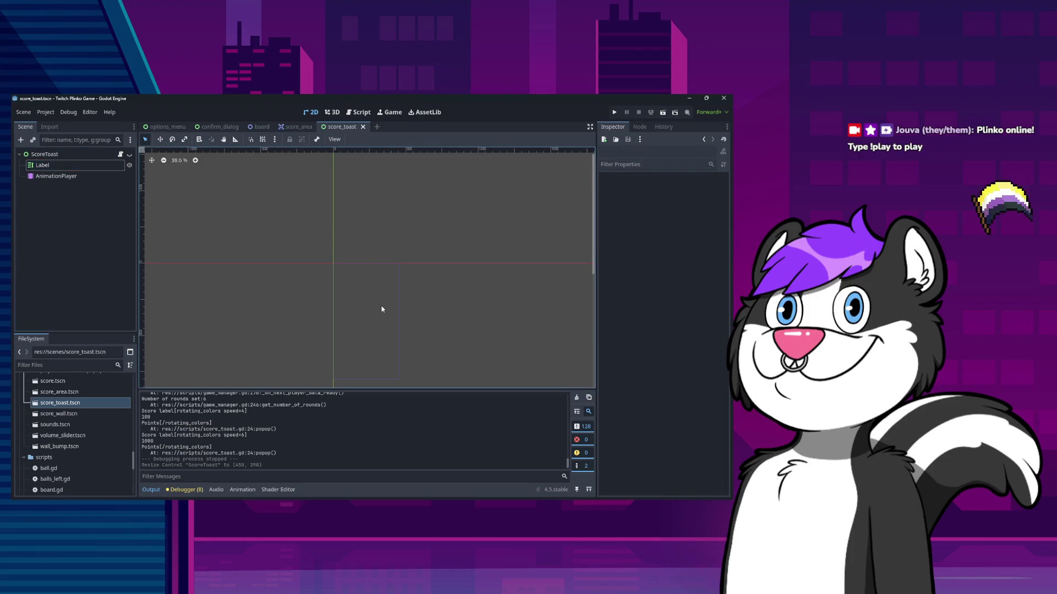
double_click(78, 155)
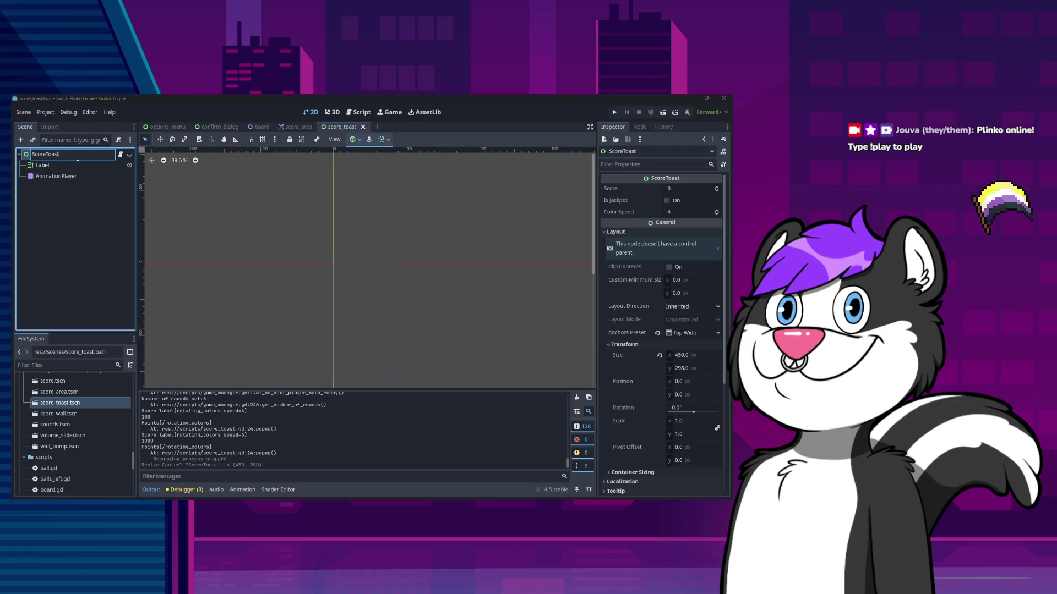
Glance at the score_area scene, return to score_toast, and show the AnimationPlayer tracks
click(297, 127)
click(291, 239)
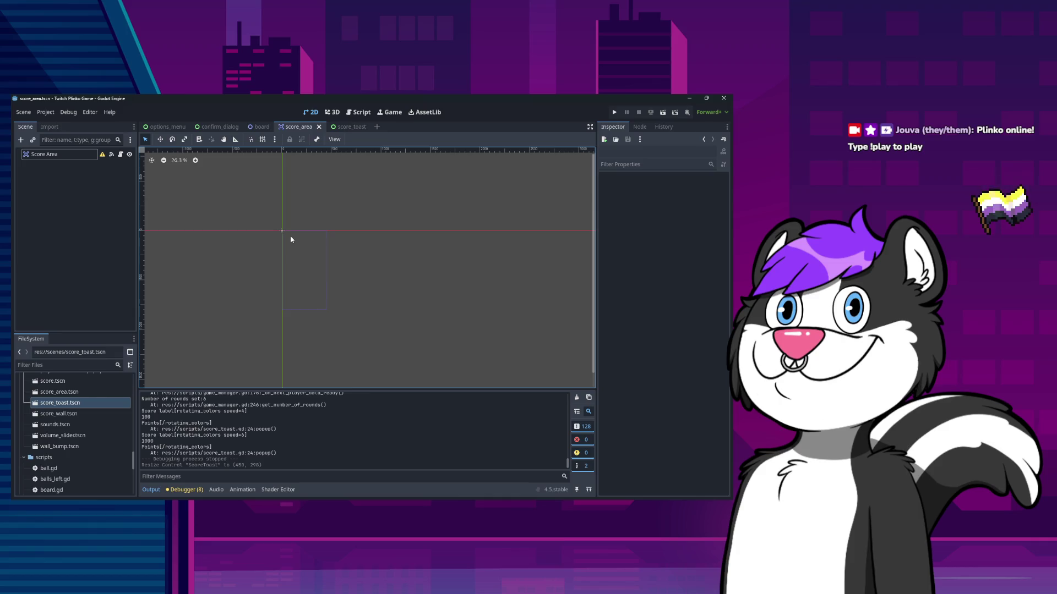
click(345, 127)
click(64, 166)
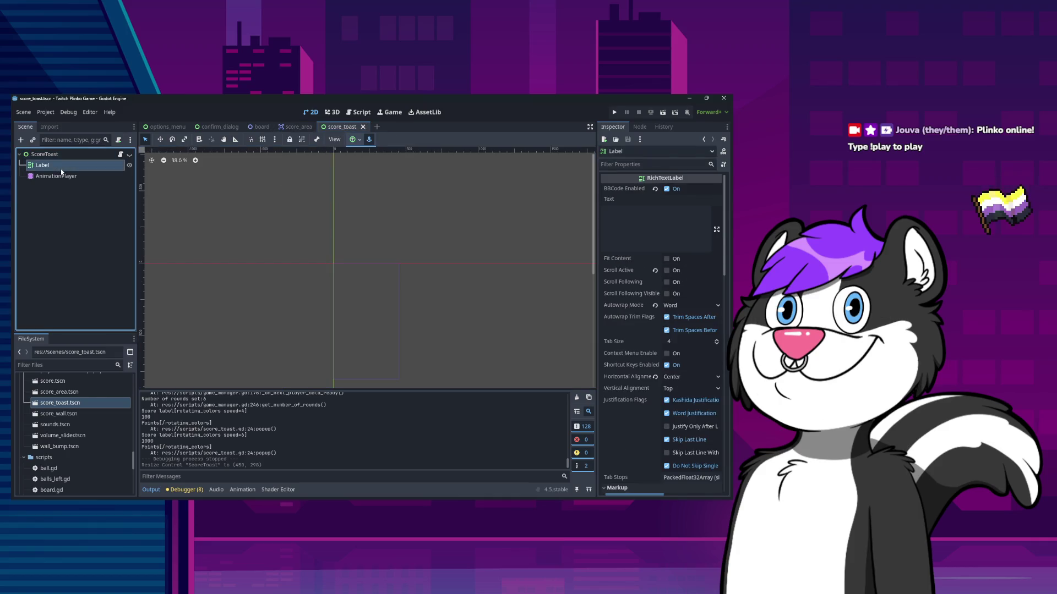
click(56, 176)
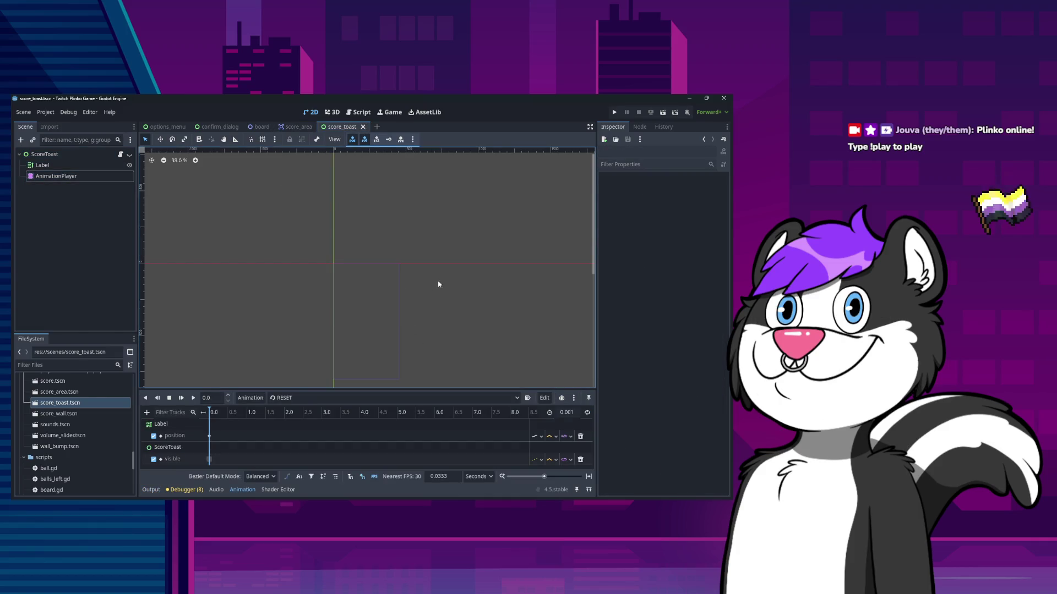
click(74, 154)
Pan the canvas and switch the animation editor to the popup animation
scroll(459, 302, down, 1)
drag(361, 292, 438, 286)
click(318, 397)
click(318, 421)
click(471, 303)
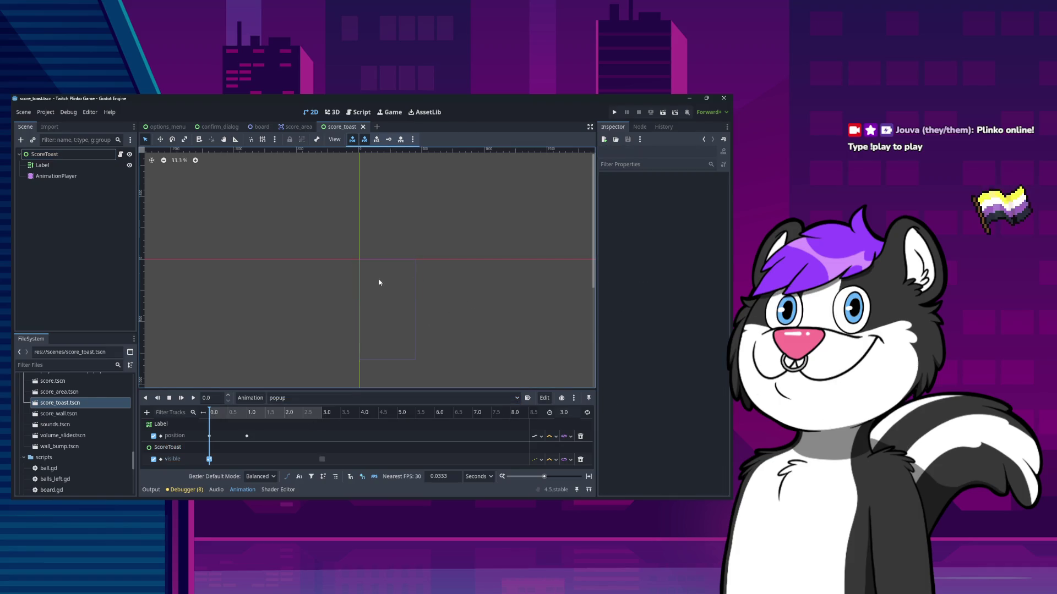
Check the Output log, then bring the animation tracks back into view
click(69, 155)
click(70, 155)
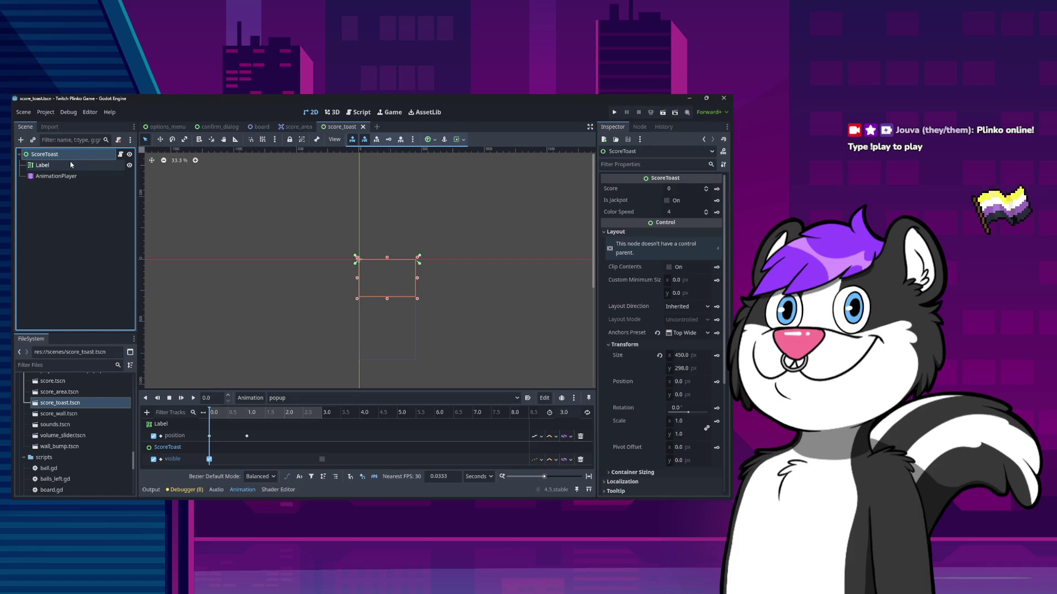
click(71, 165)
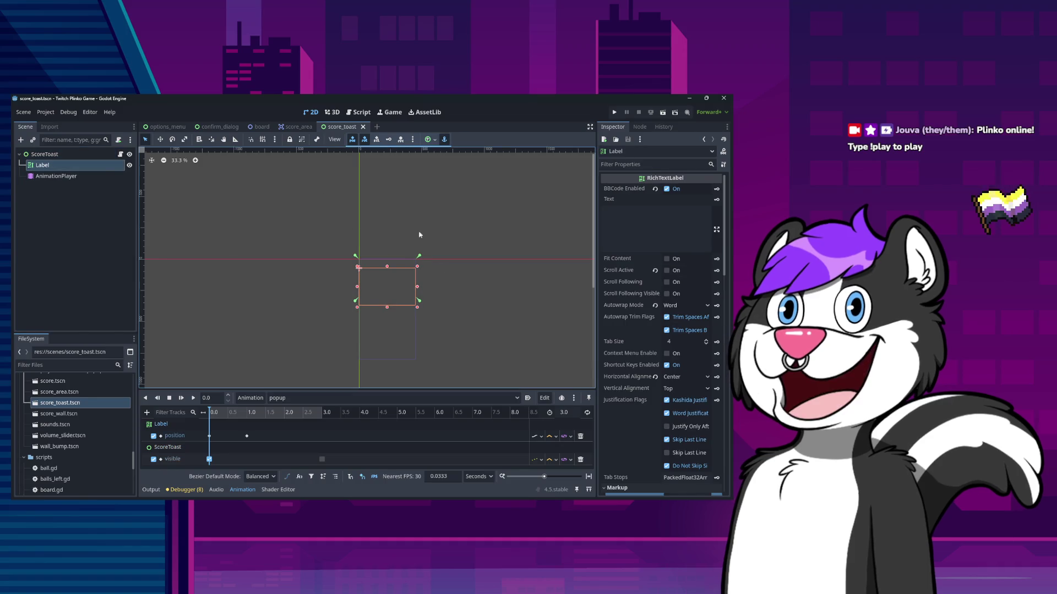
click(150, 489)
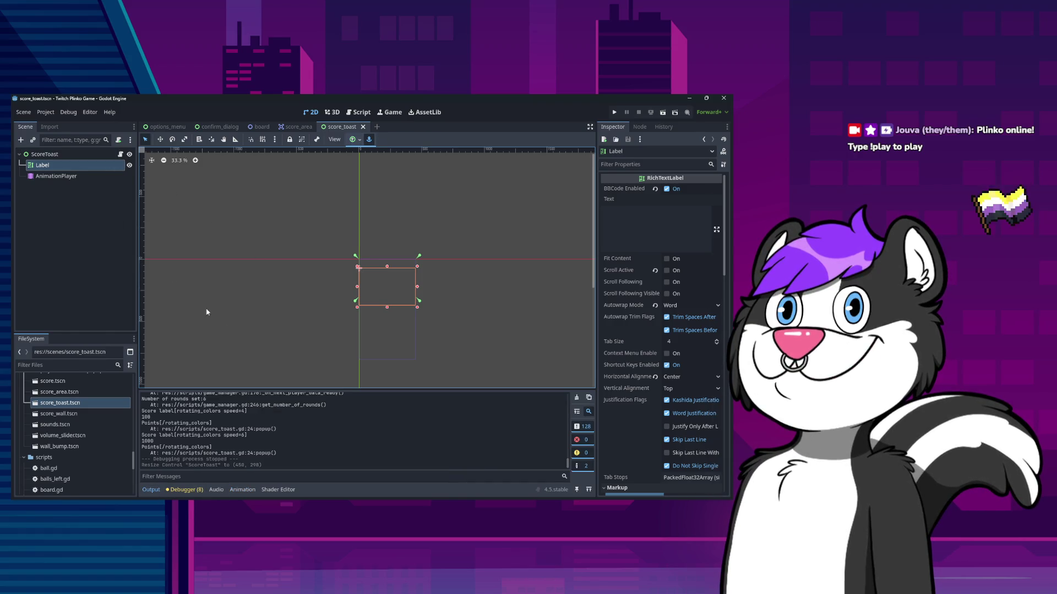
click(98, 175)
click(82, 165)
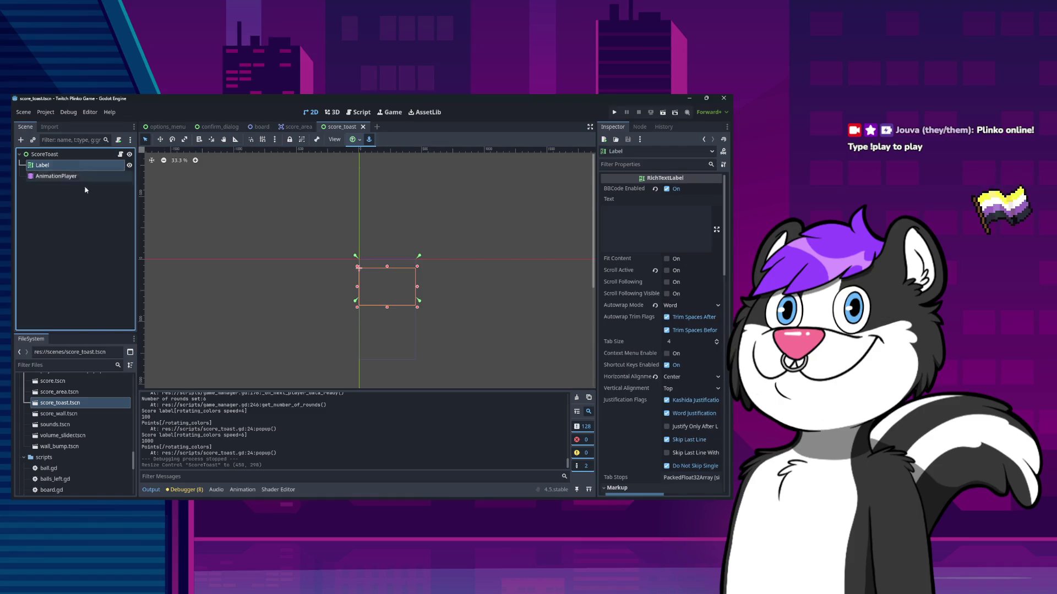
click(243, 489)
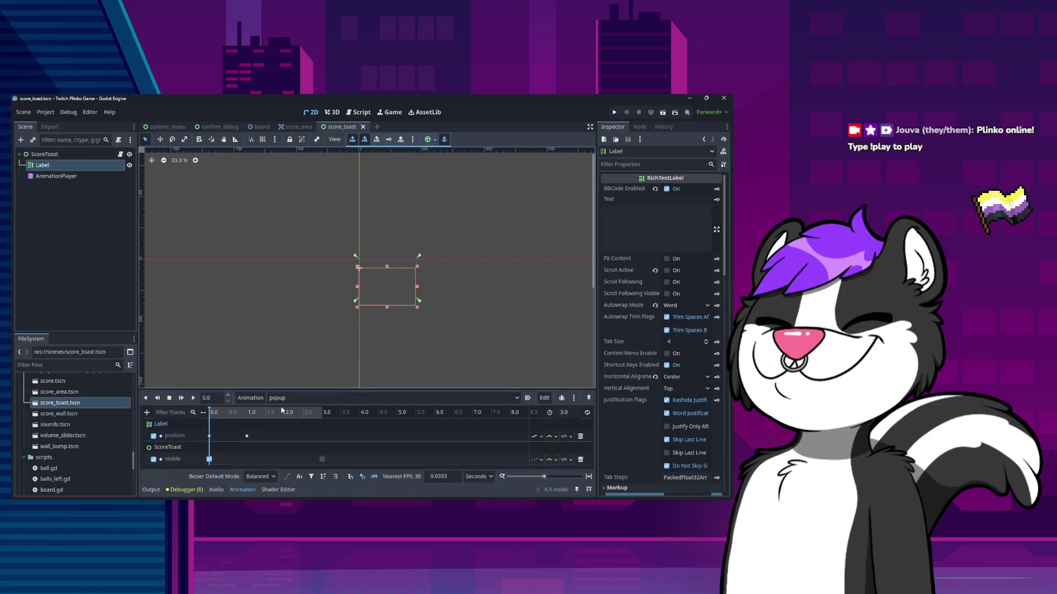
Compare the ScoreToast and Label nodes, then collapse ScoreToast's Layout properties
click(55, 154)
click(44, 166)
click(55, 154)
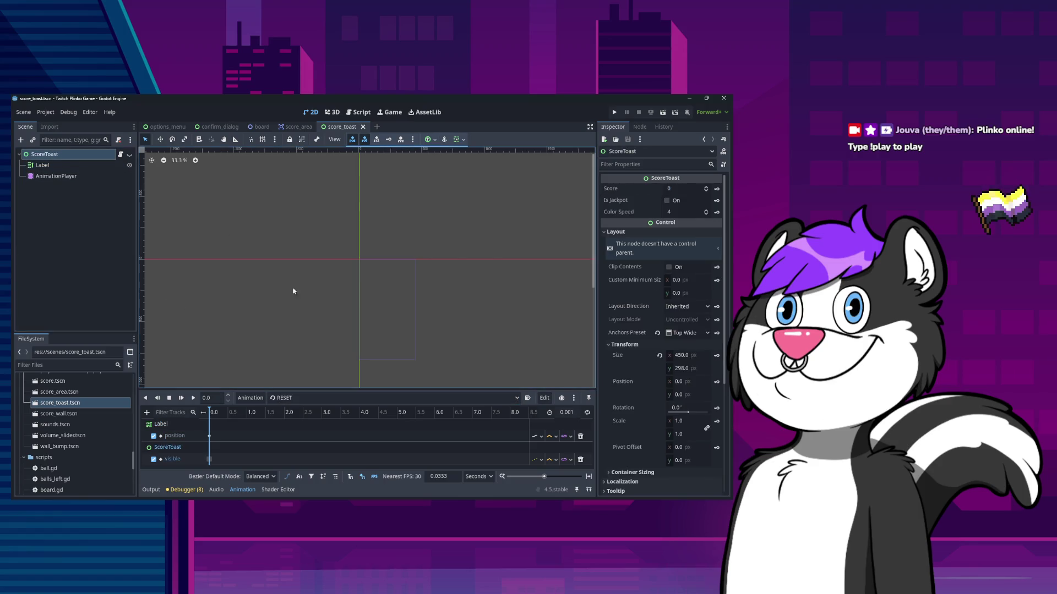
click(74, 165)
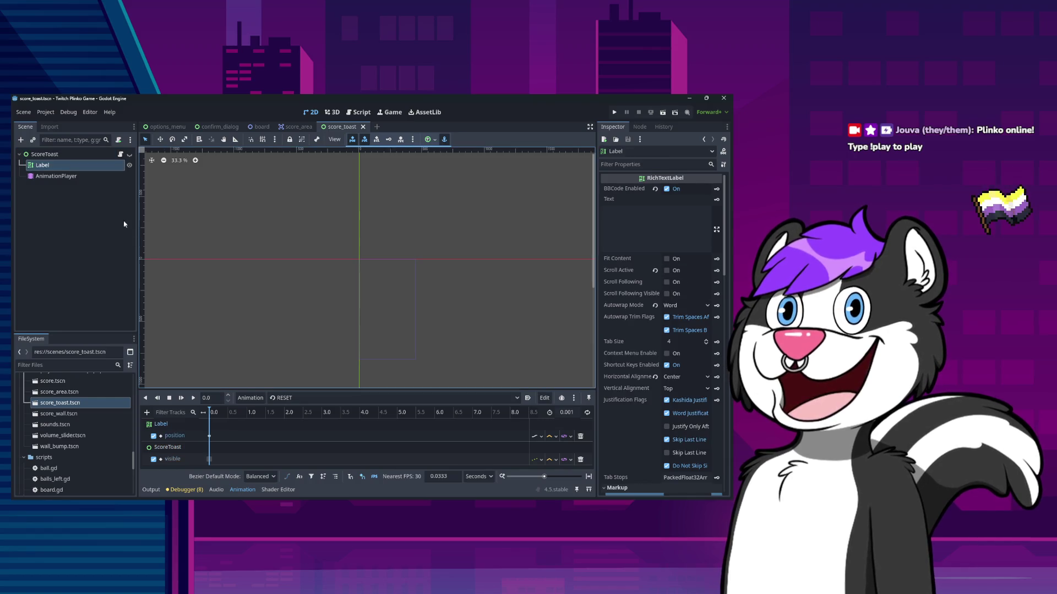
click(99, 154)
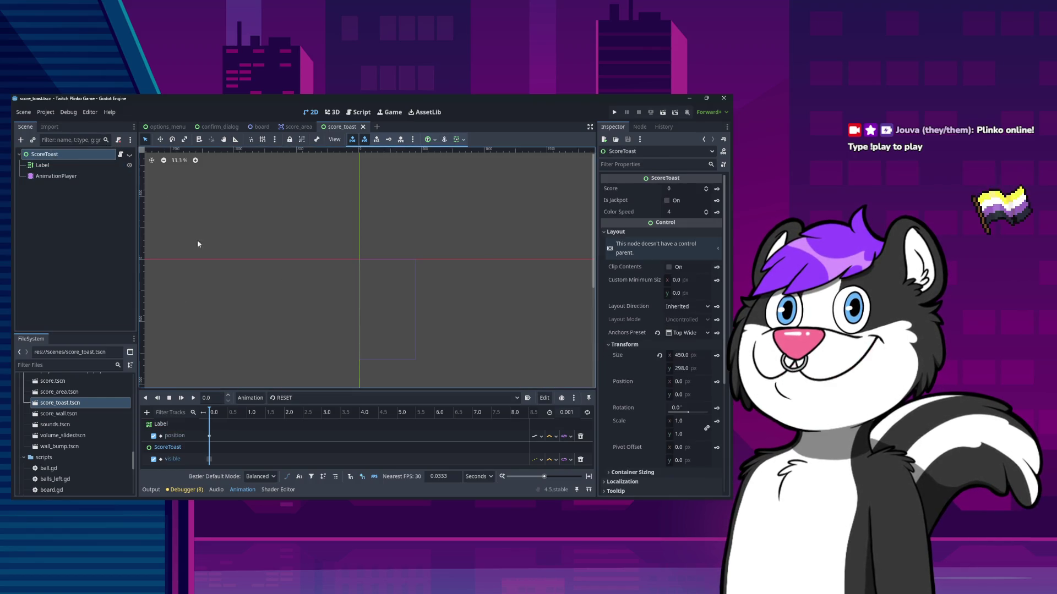
click(615, 232)
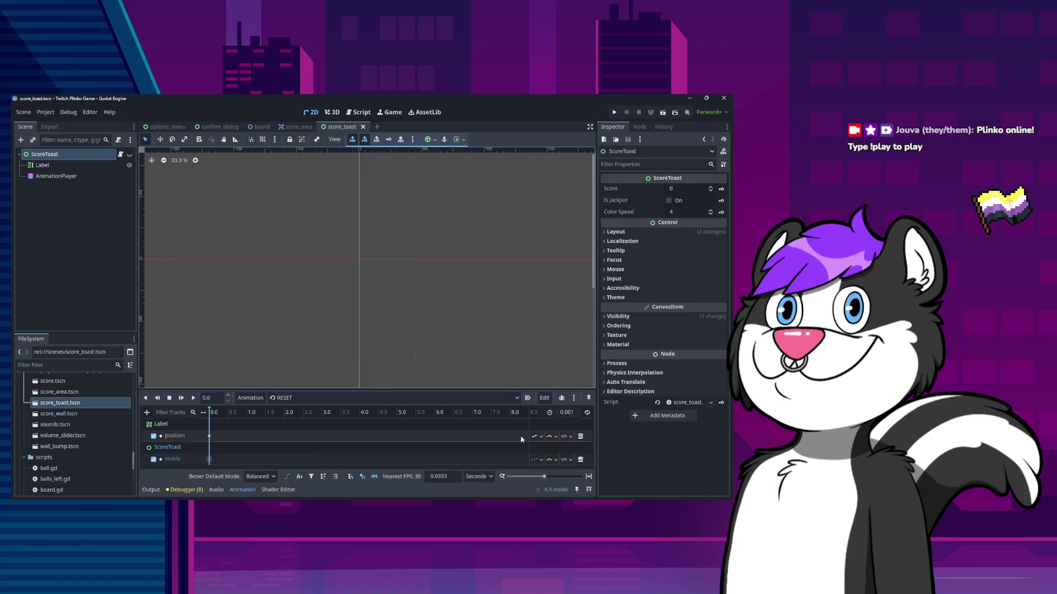
Expand ScoreToast's Layout properties and revert its anchor preset to the default
click(611, 232)
scroll(628, 391, down, 5)
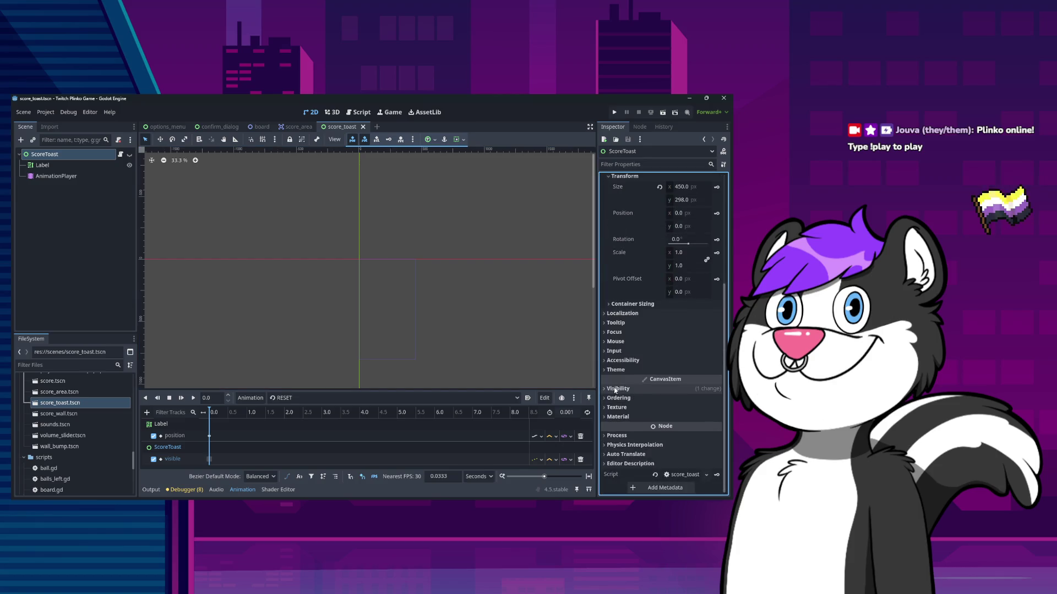
scroll(609, 388, up, 3)
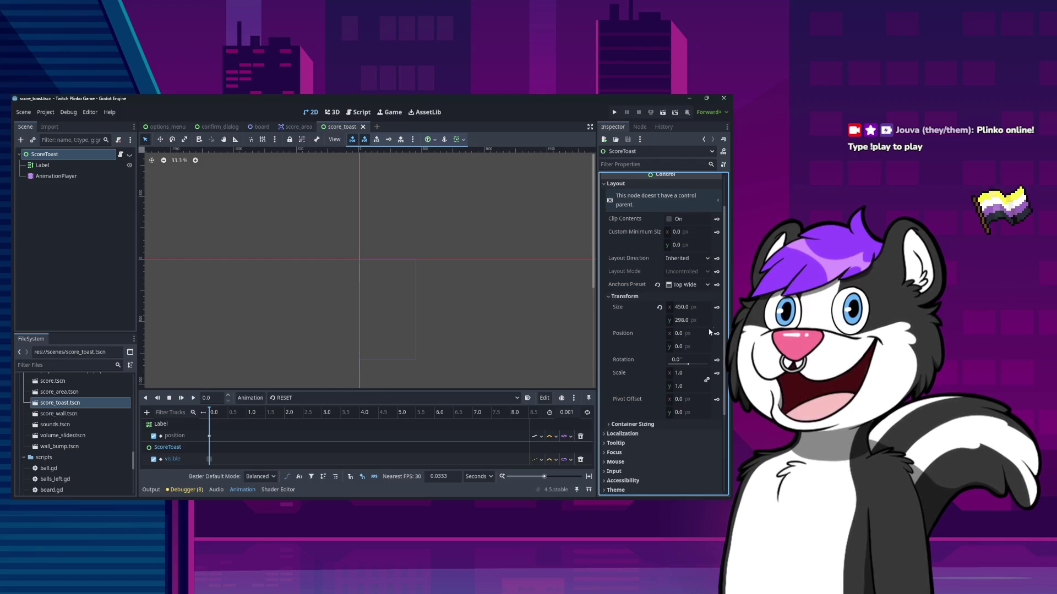
click(658, 285)
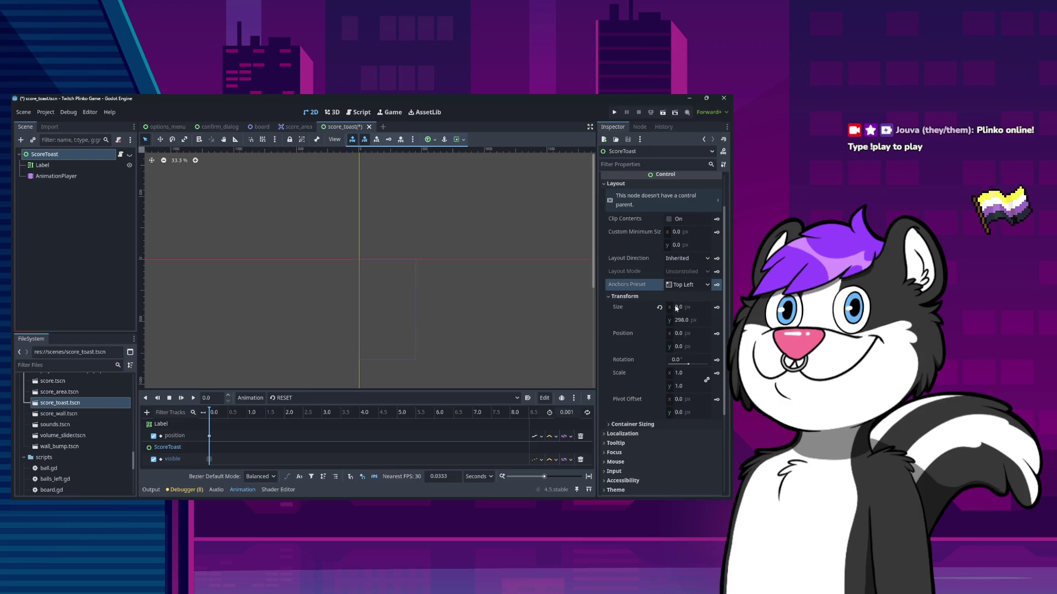
Load the popup animation in the animation editor and reselect ScoreToast
click(302, 398)
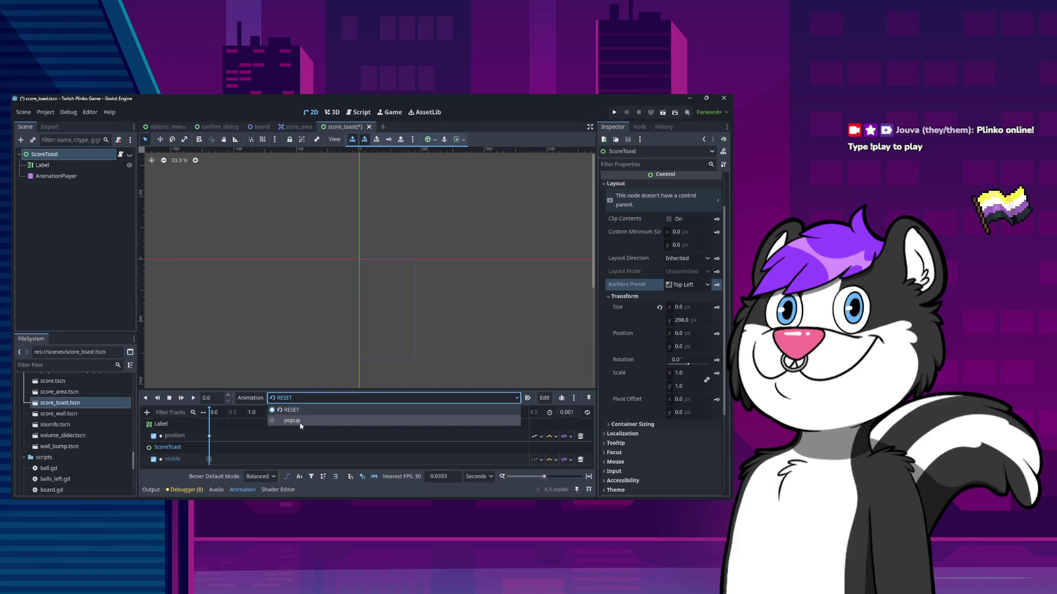
click(293, 421)
click(441, 317)
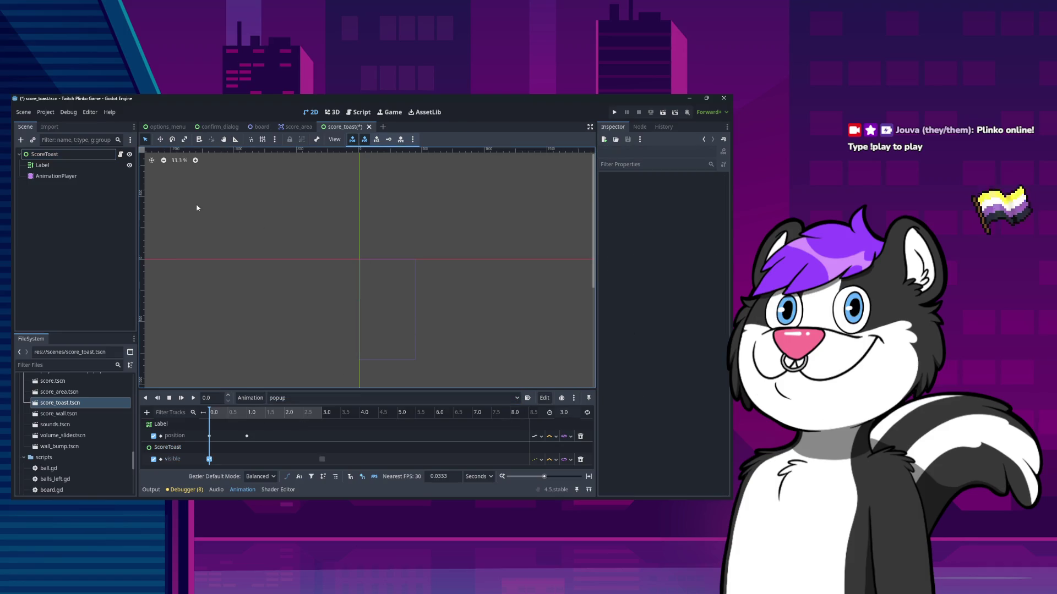
click(44, 154)
click(515, 313)
click(67, 156)
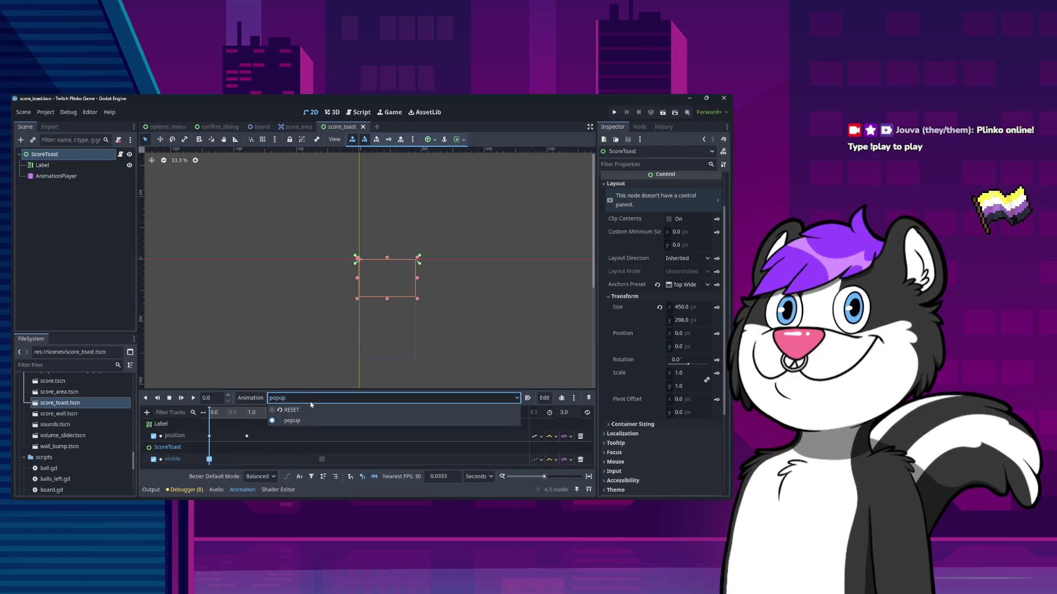
Confirm the Top Wide anchor preset and inspect the Label position key at 1.0 s (0, 0)
click(688, 285)
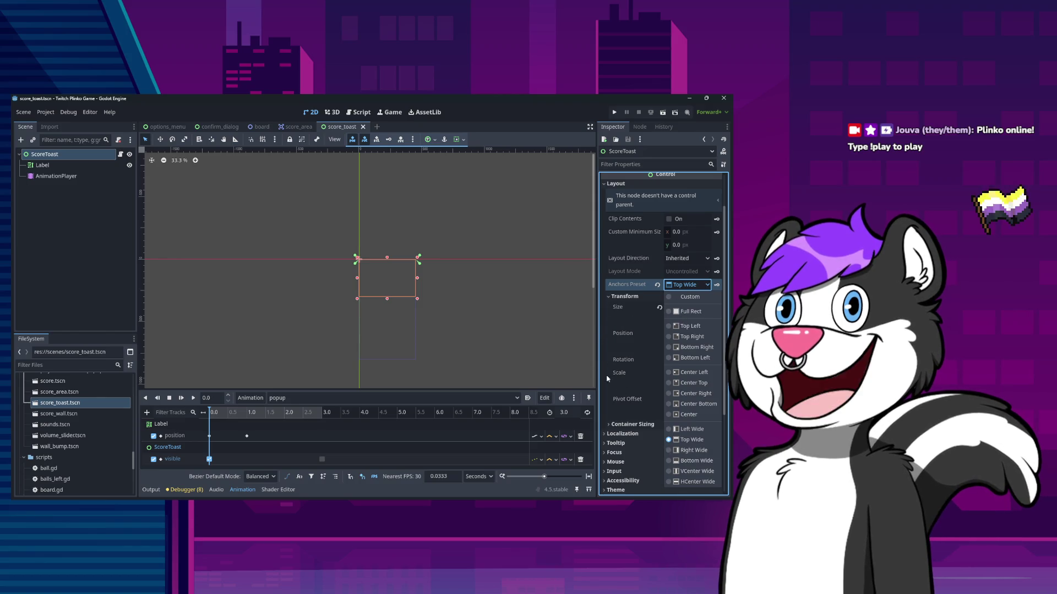
click(547, 365)
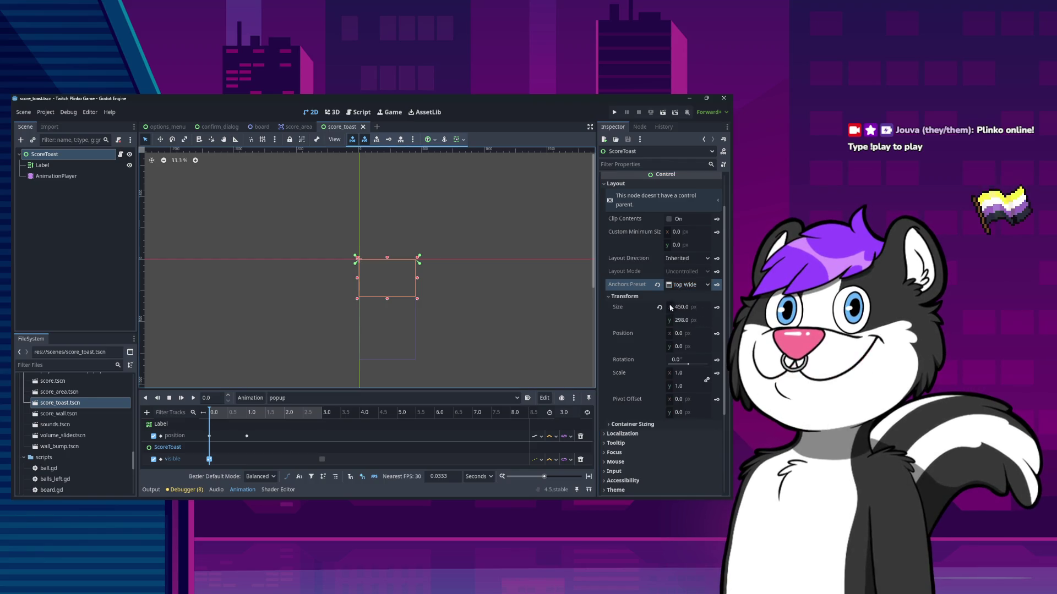
click(247, 436)
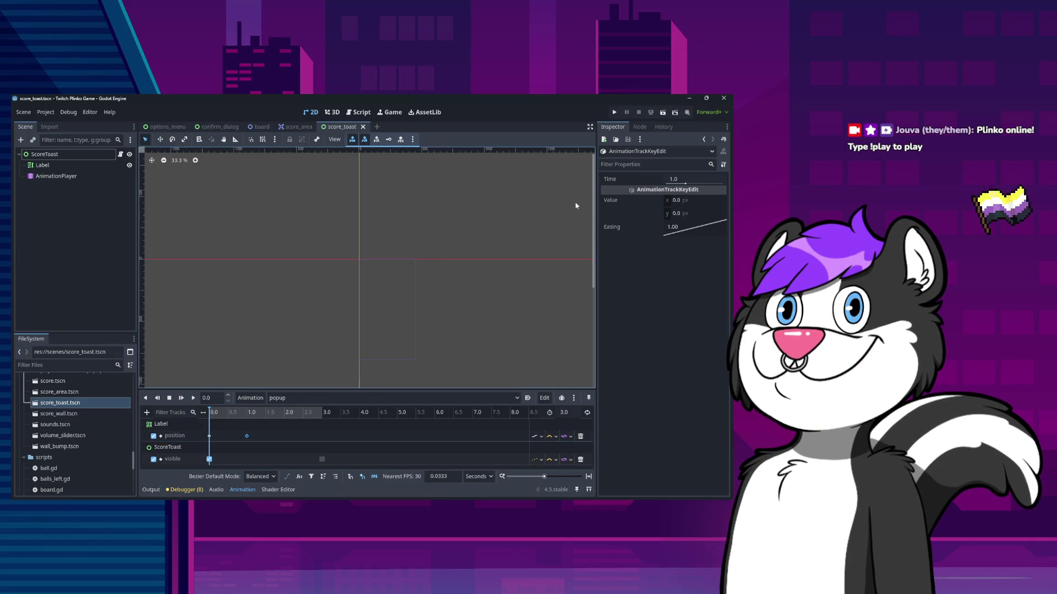
Revert the Label's autowrap to Word (Smart), Scroll Active, and horizontal alignment to defaults
click(209, 436)
click(104, 166)
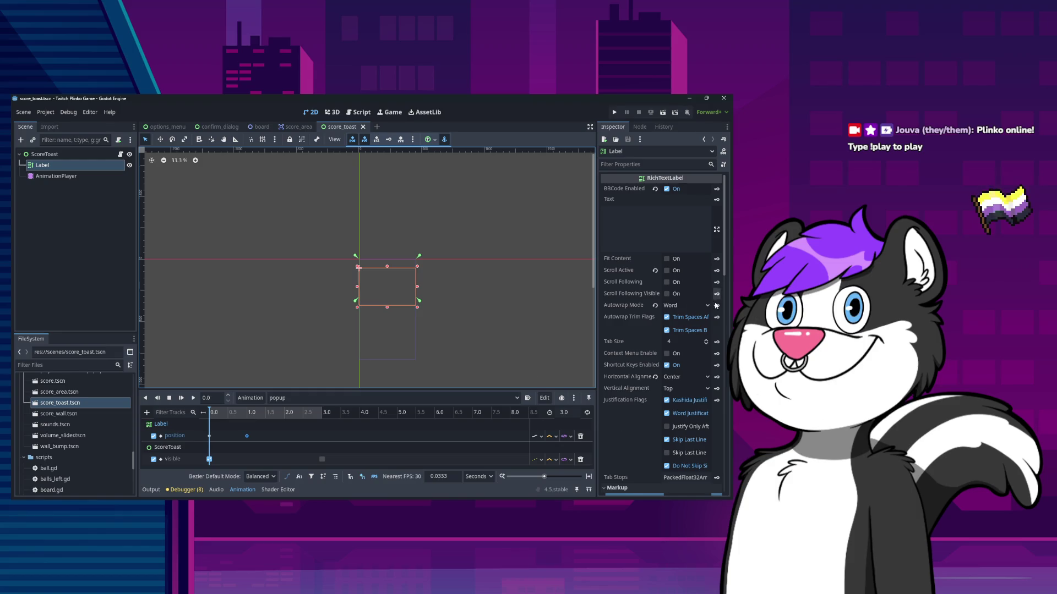
click(655, 306)
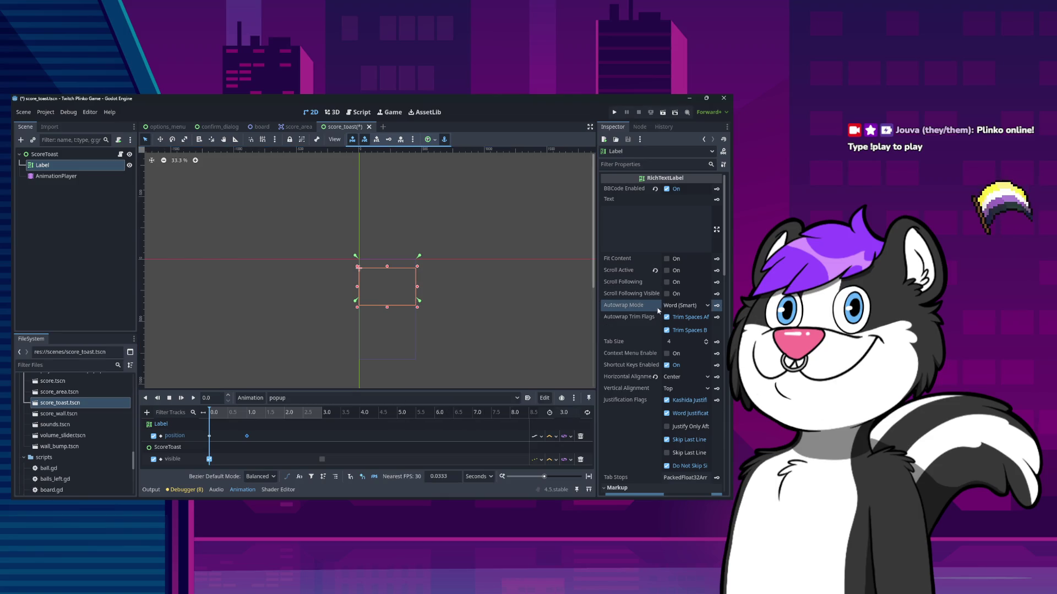
click(654, 271)
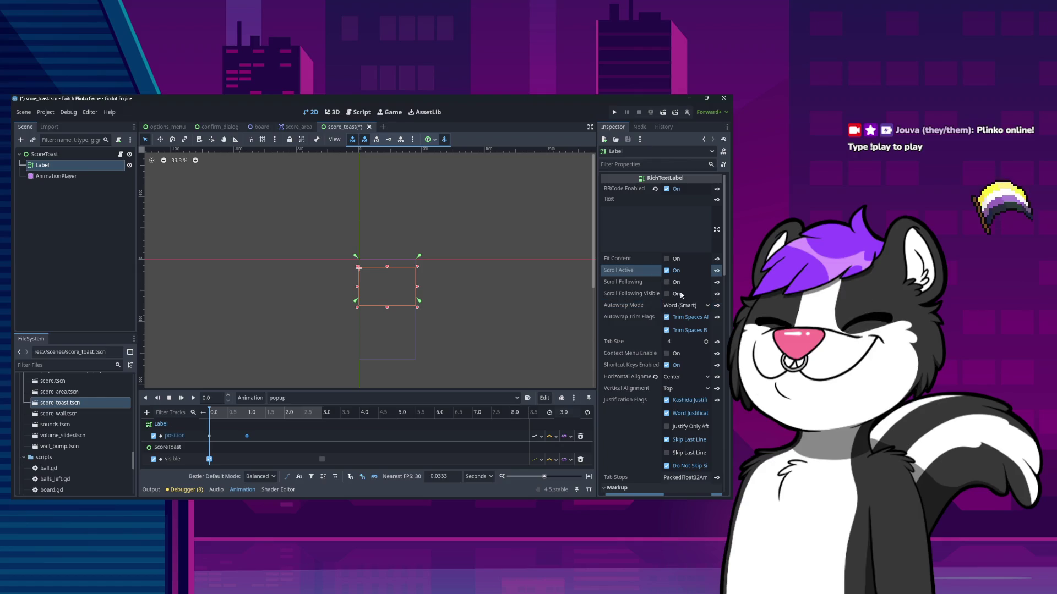
click(654, 377)
Leave the Label's Deselect on Focus and Drag and Drop Select options off
scroll(663, 429, down, 5)
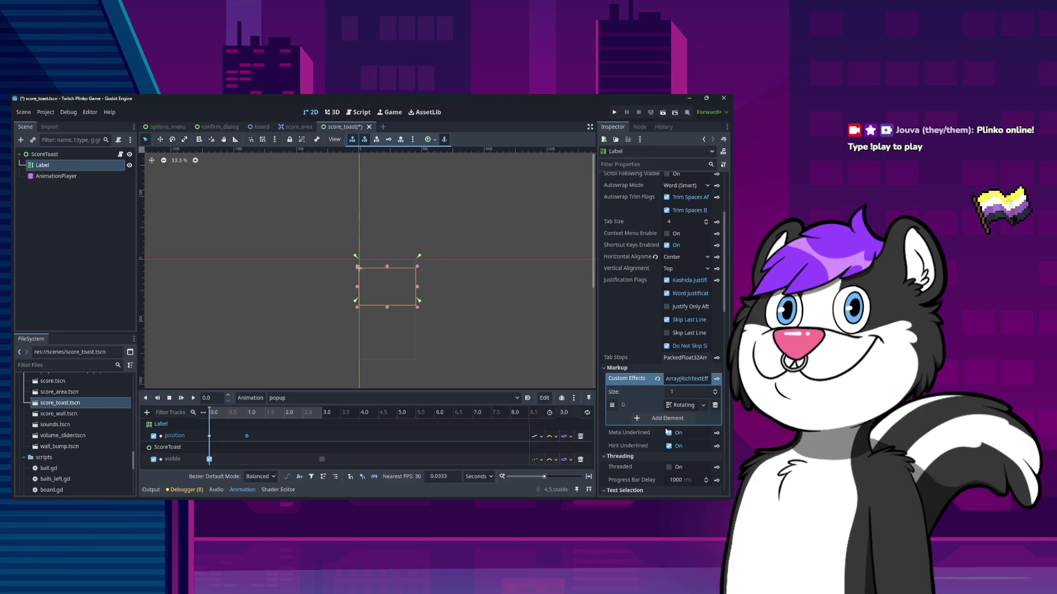
click(657, 395)
click(657, 408)
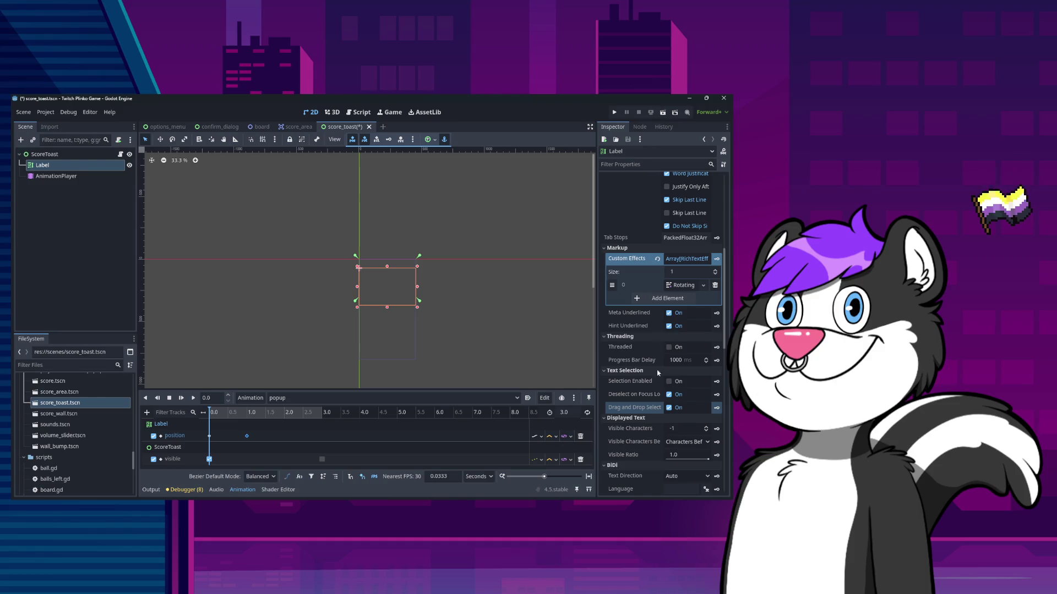
click(669, 394)
click(669, 408)
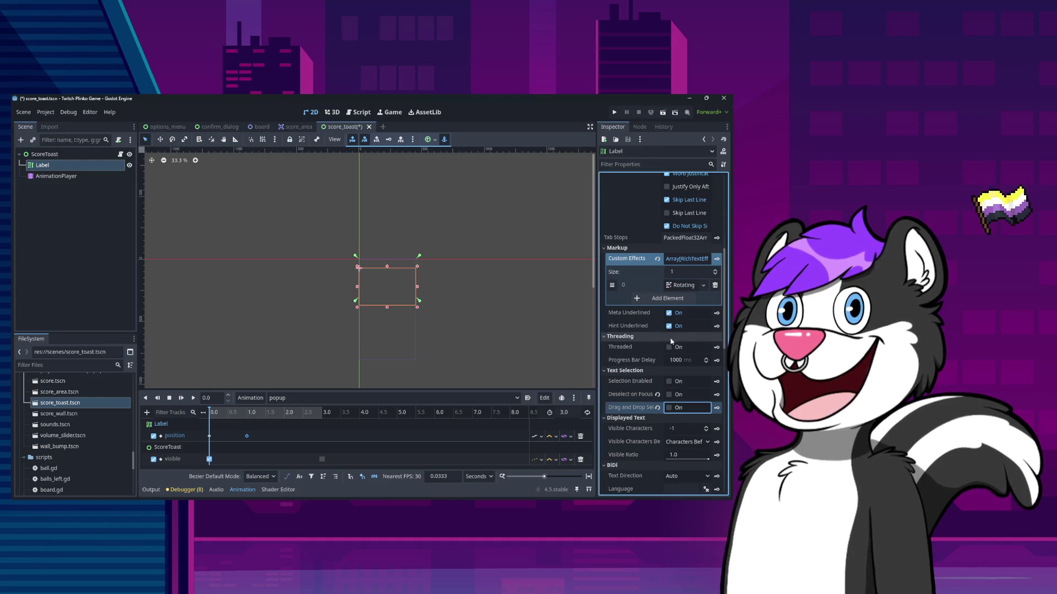
Turn off Scroll Active and enable Fit Content on the Label
scroll(663, 388, up, 5)
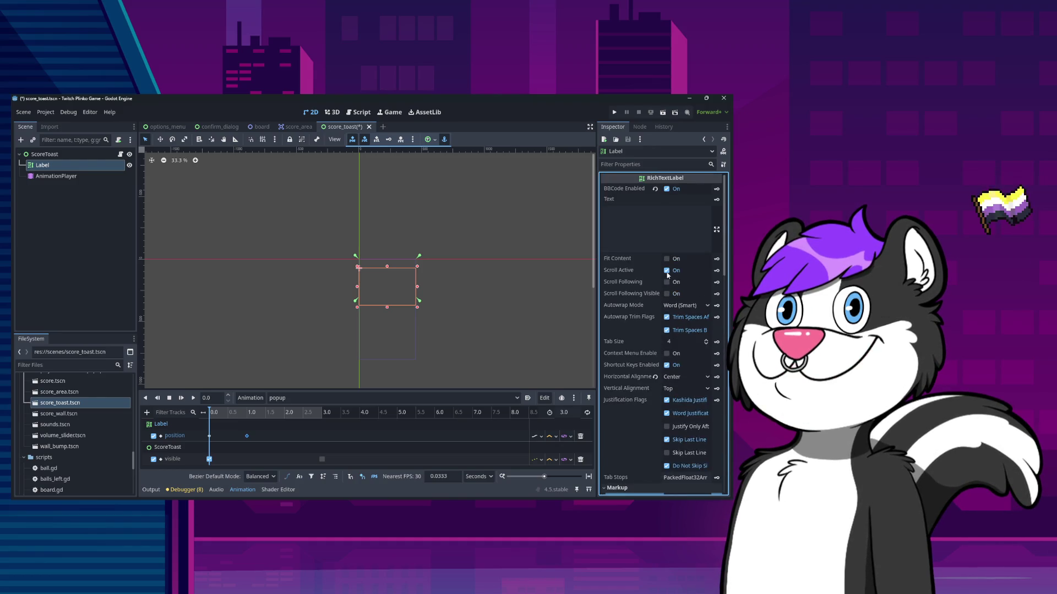
click(666, 271)
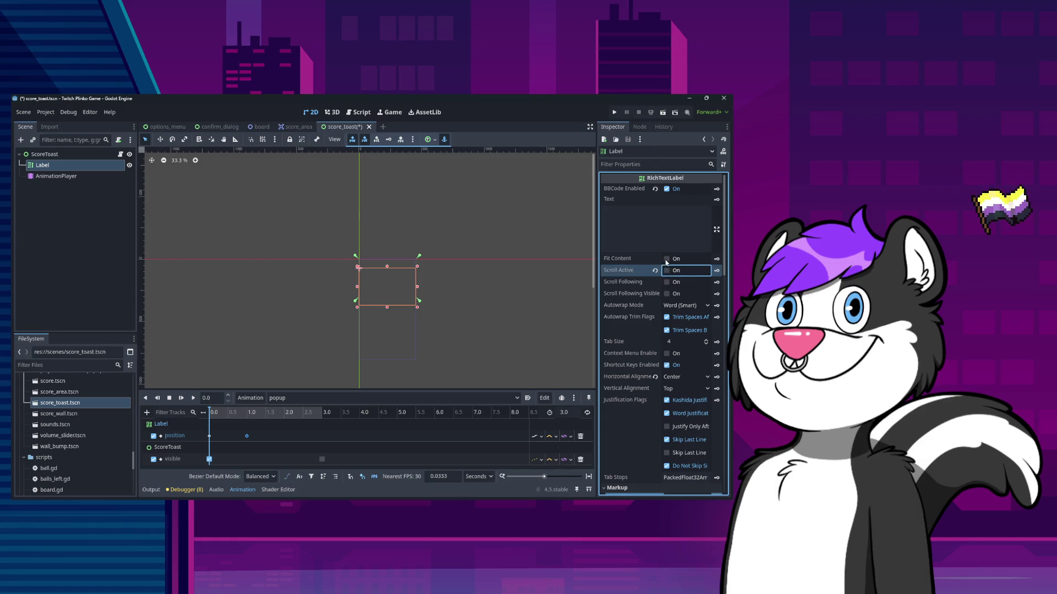
click(666, 259)
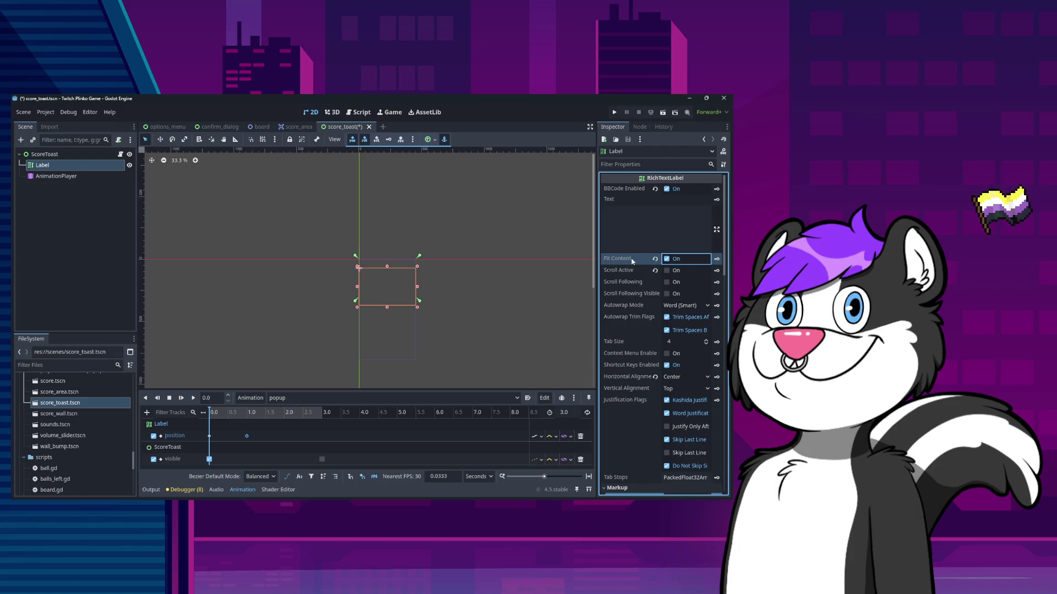
mouse_move(626, 262)
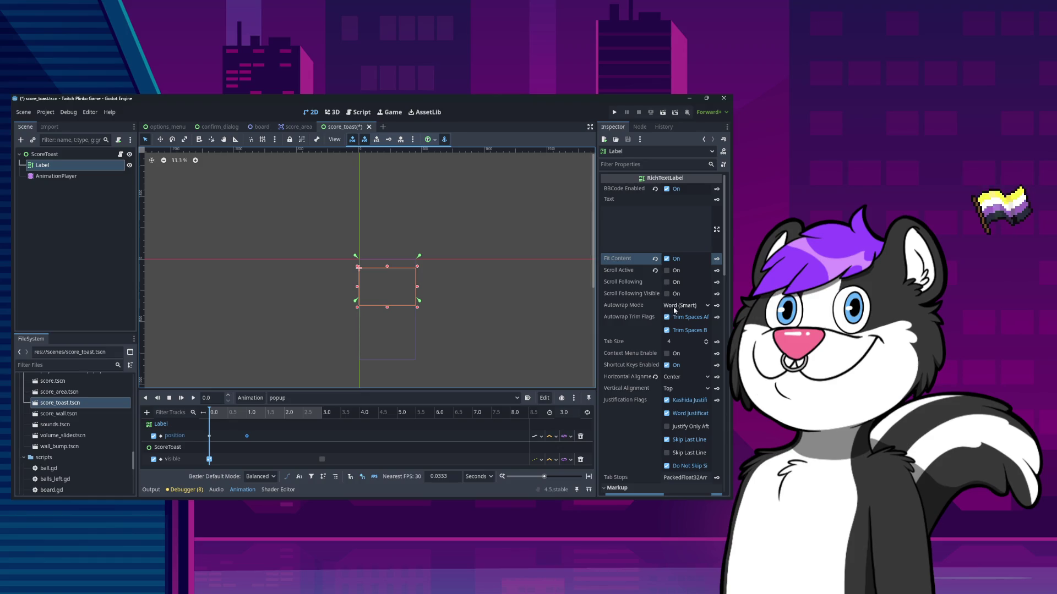
mouse_move(648, 308)
click(514, 293)
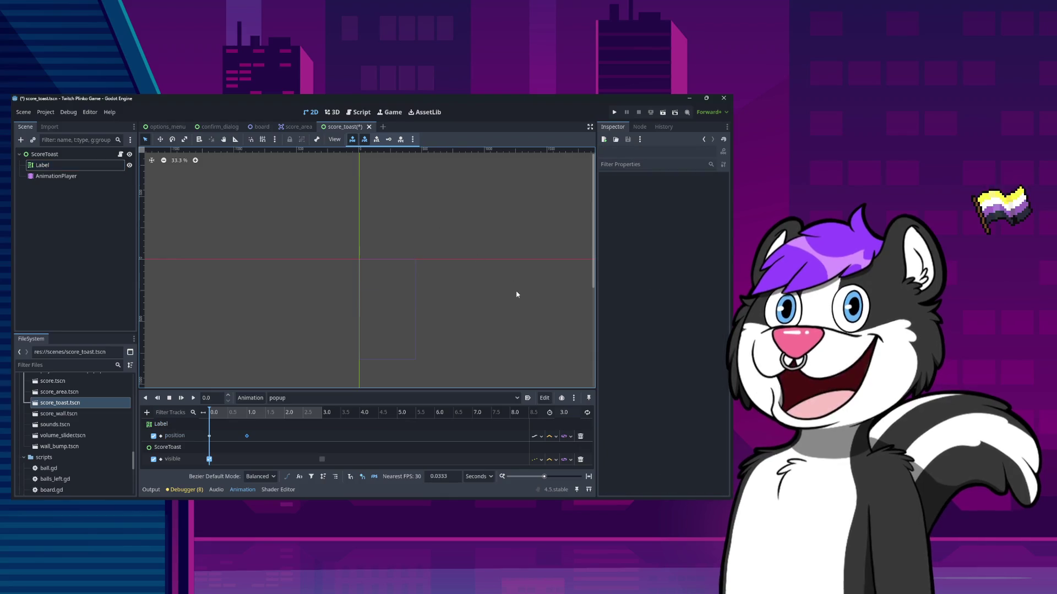
In the board scene, make the ScoreToast instance visible
click(614, 112)
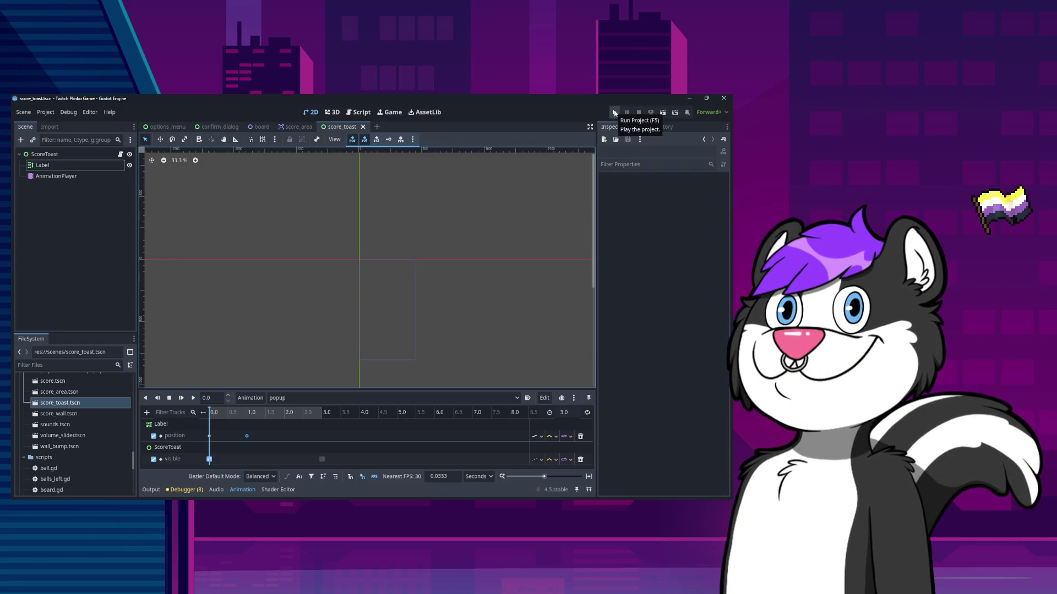
click(44, 154)
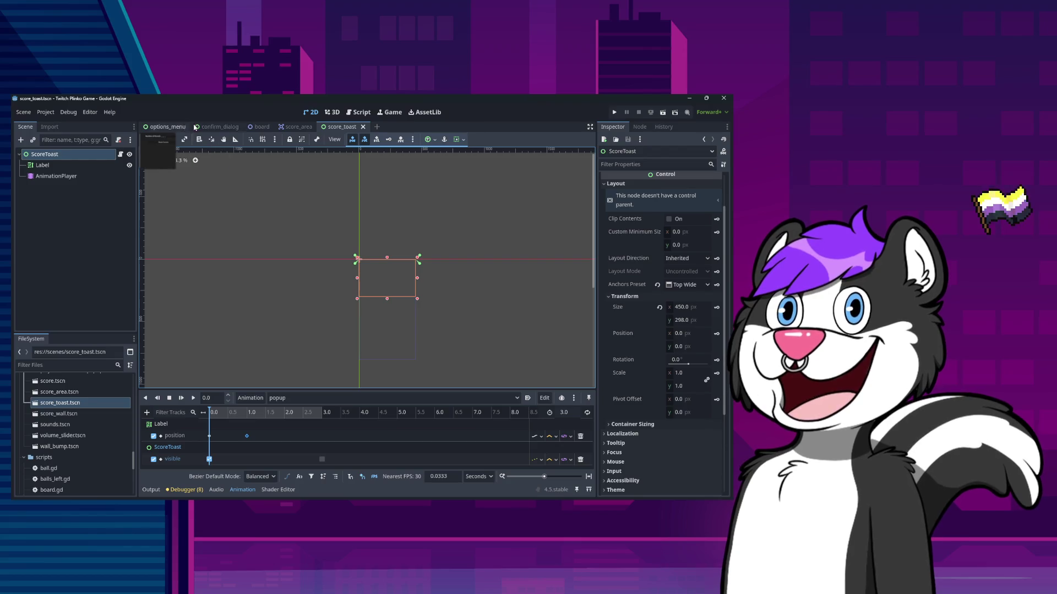
click(301, 130)
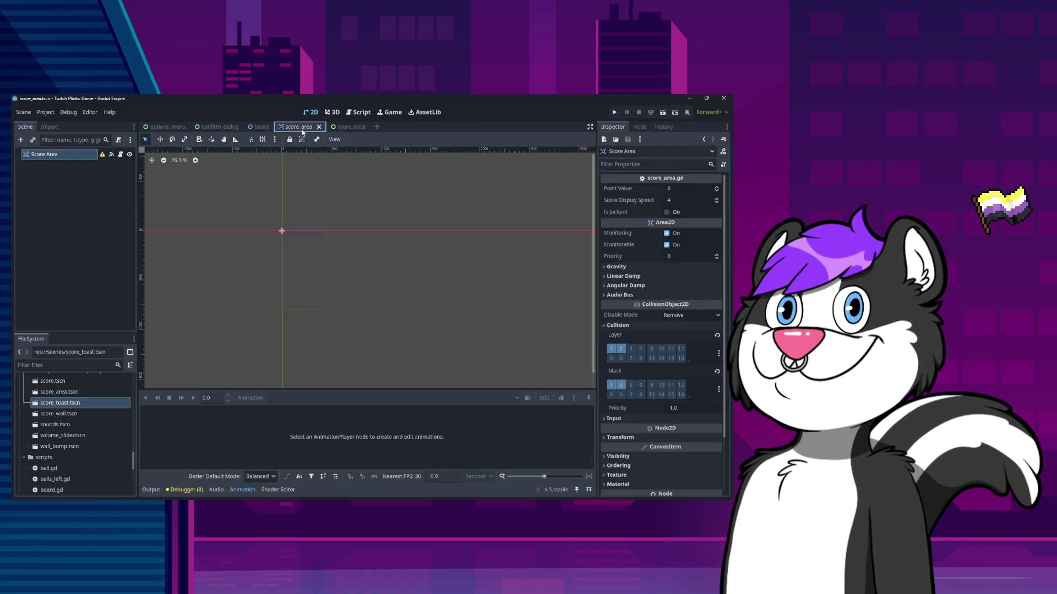
click(263, 129)
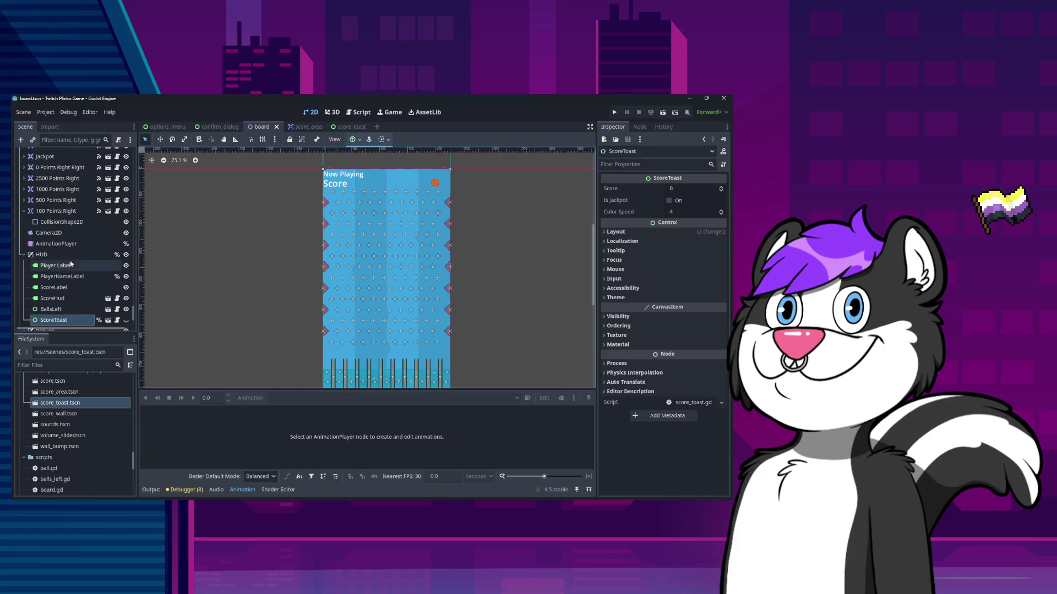
click(61, 310)
click(55, 320)
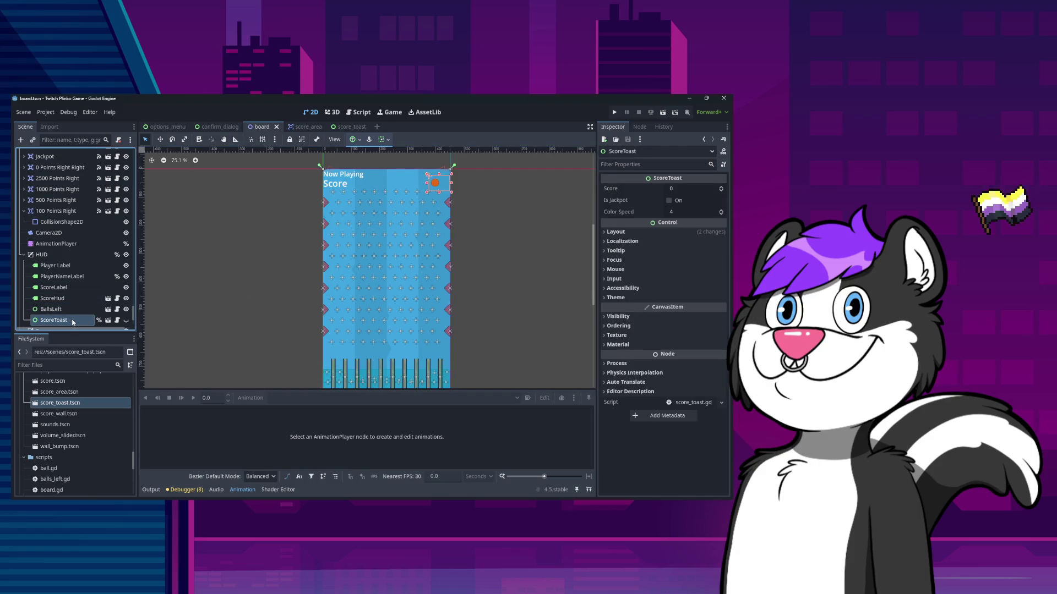
click(126, 321)
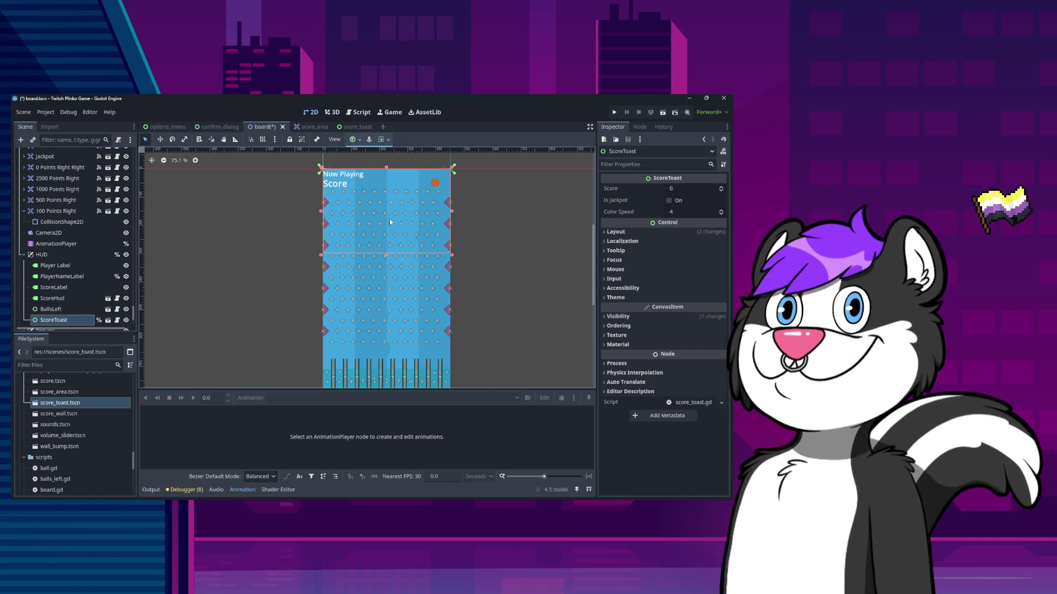
Nudge the ScoreToast lower on the board with three Down-arrow steps
drag(389, 219, 389, 225)
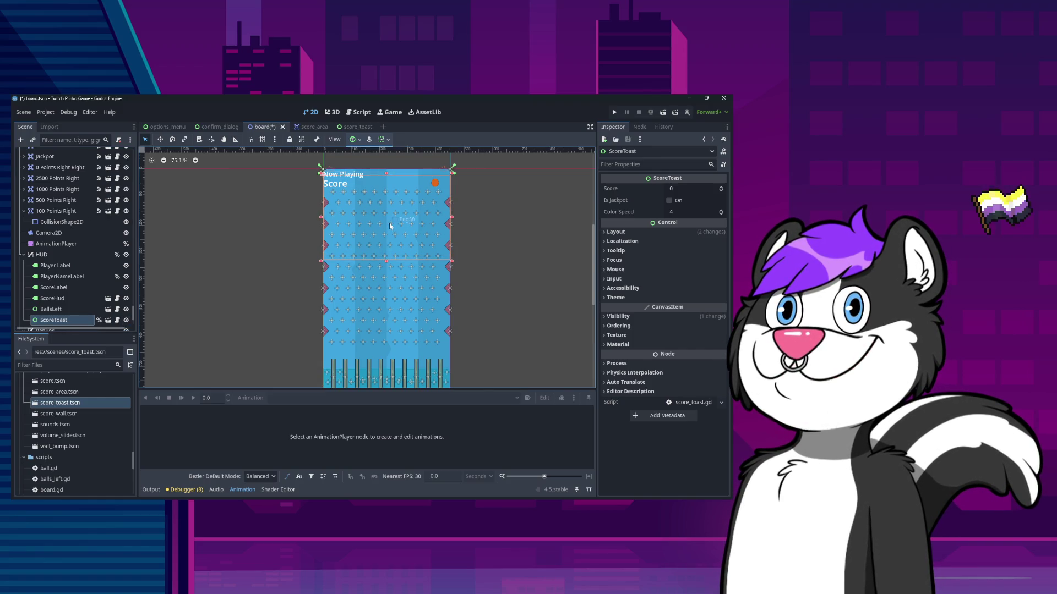
key(ctrl+z)
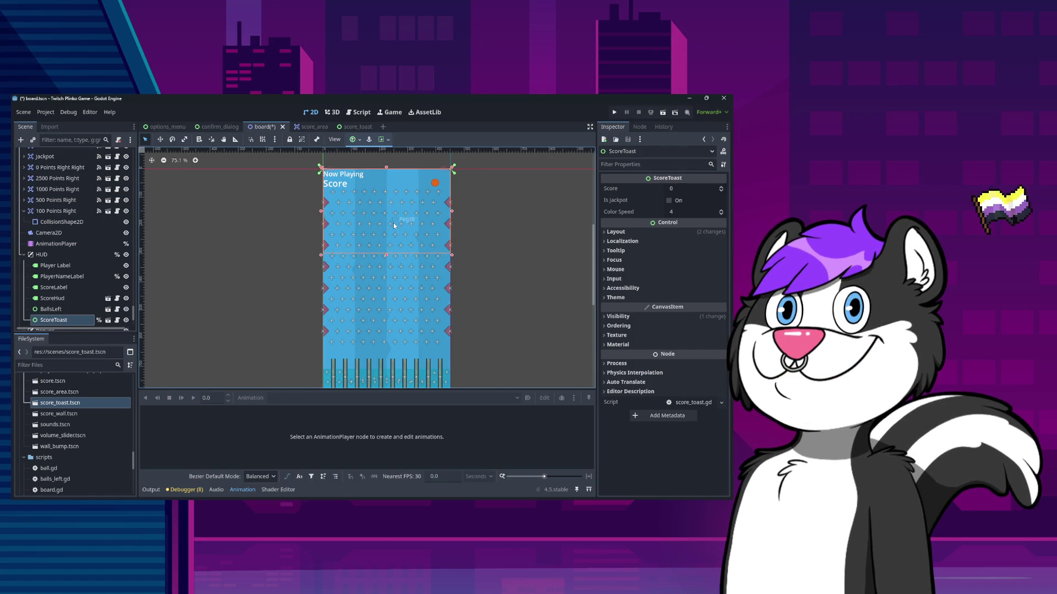
key(Down)
key(Down)
key(Down)
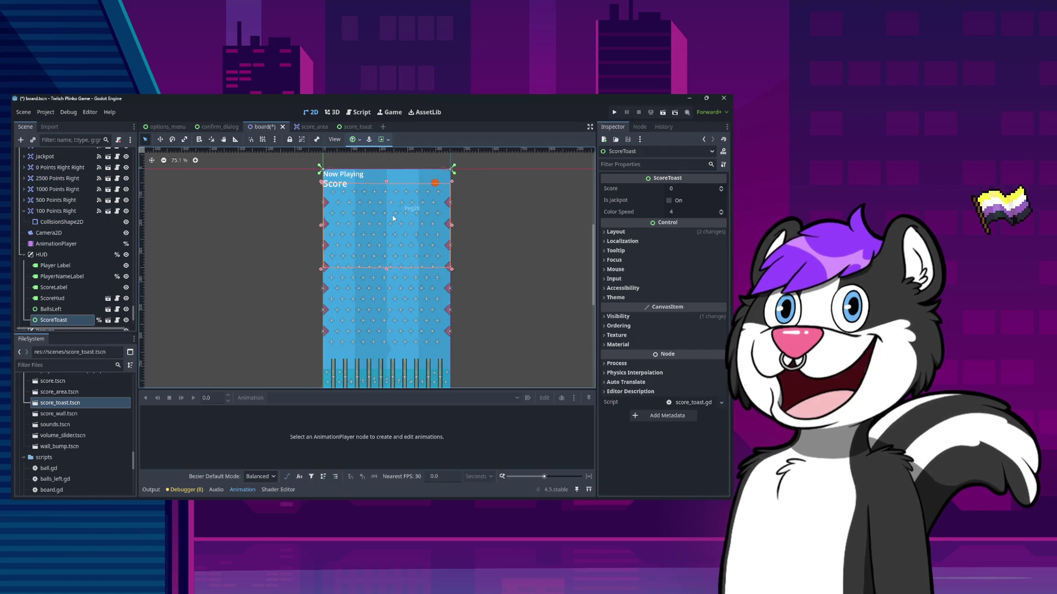
key(Down)
key(Down)
key(Down)
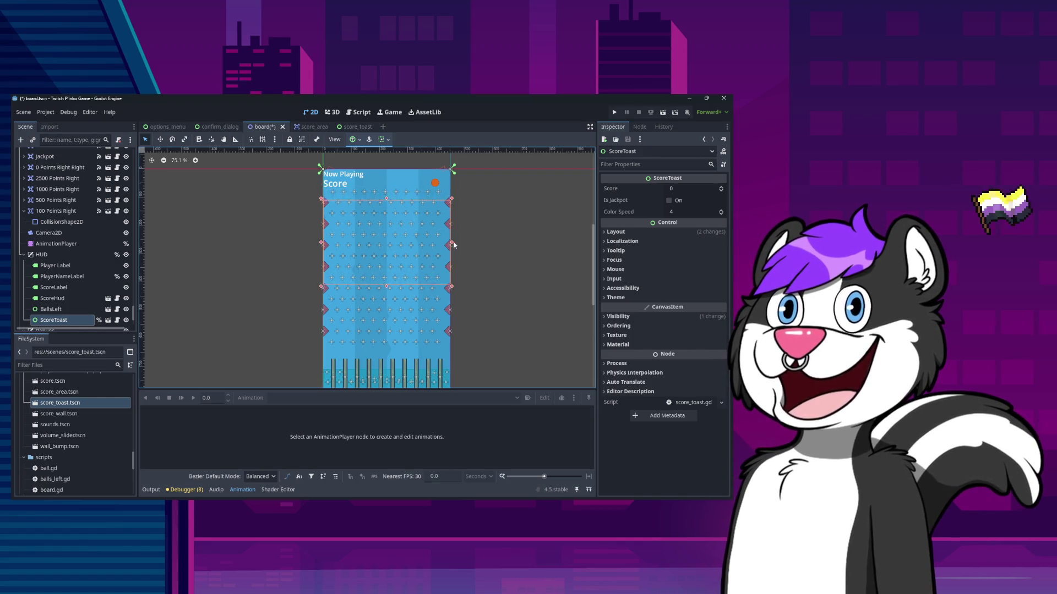
key(Down)
key(Down)
key(Down)
click(615, 232)
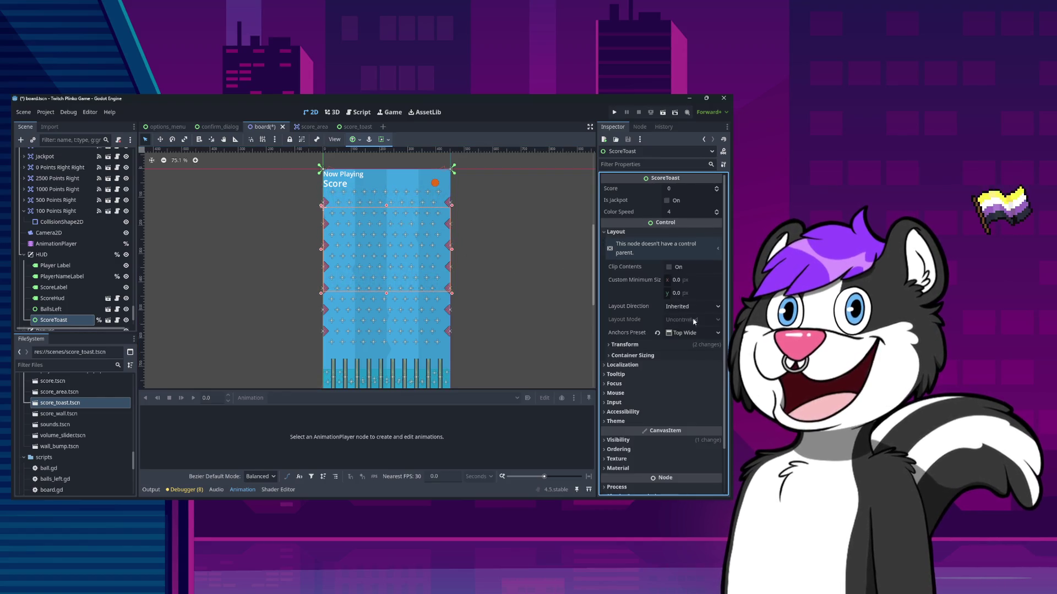
click(361, 141)
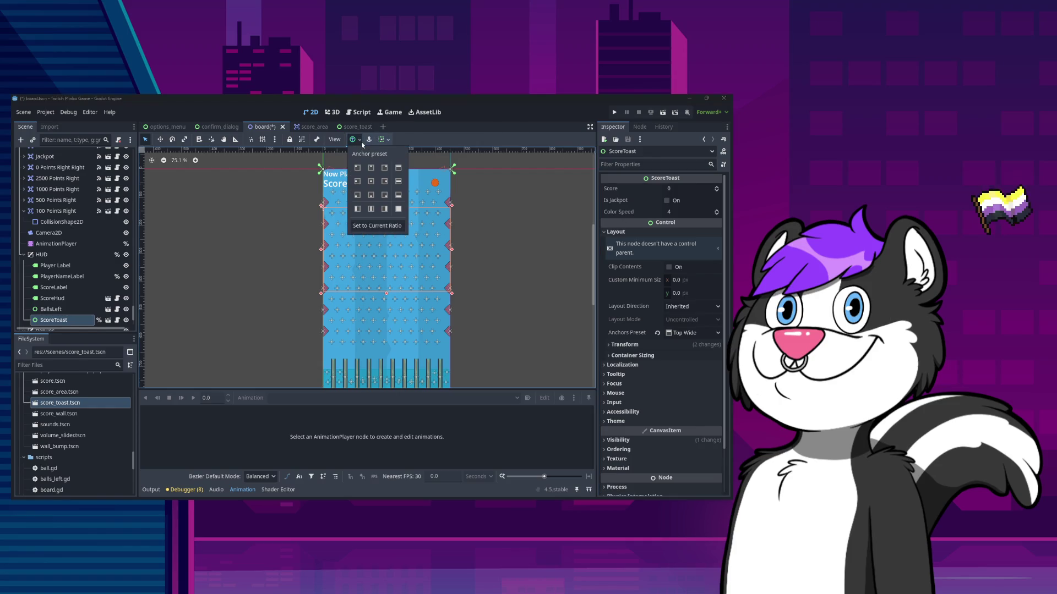
click(370, 181)
key(Escape)
key(ctrl+z)
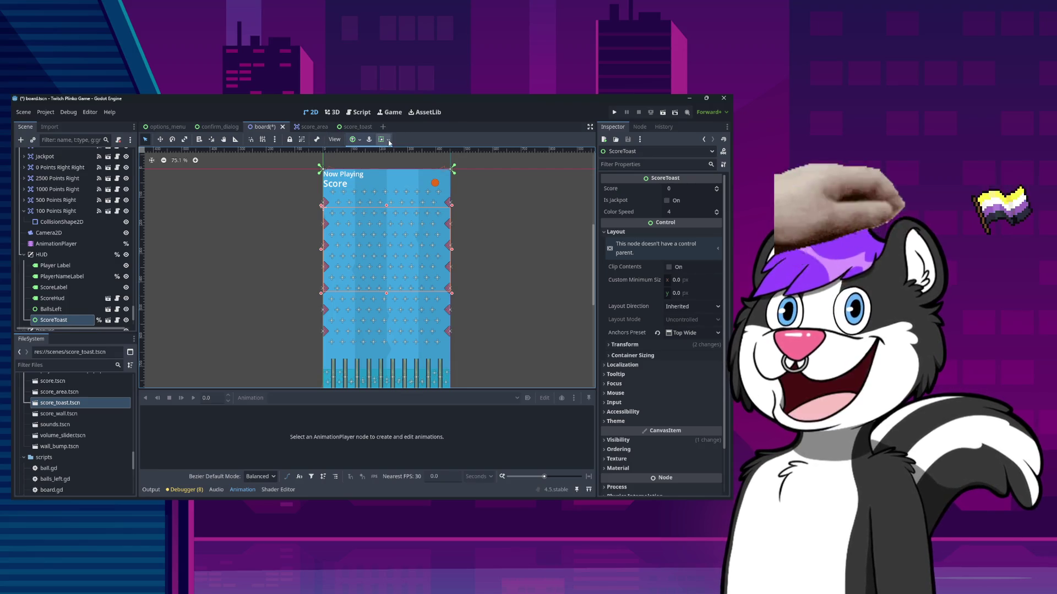
click(383, 140)
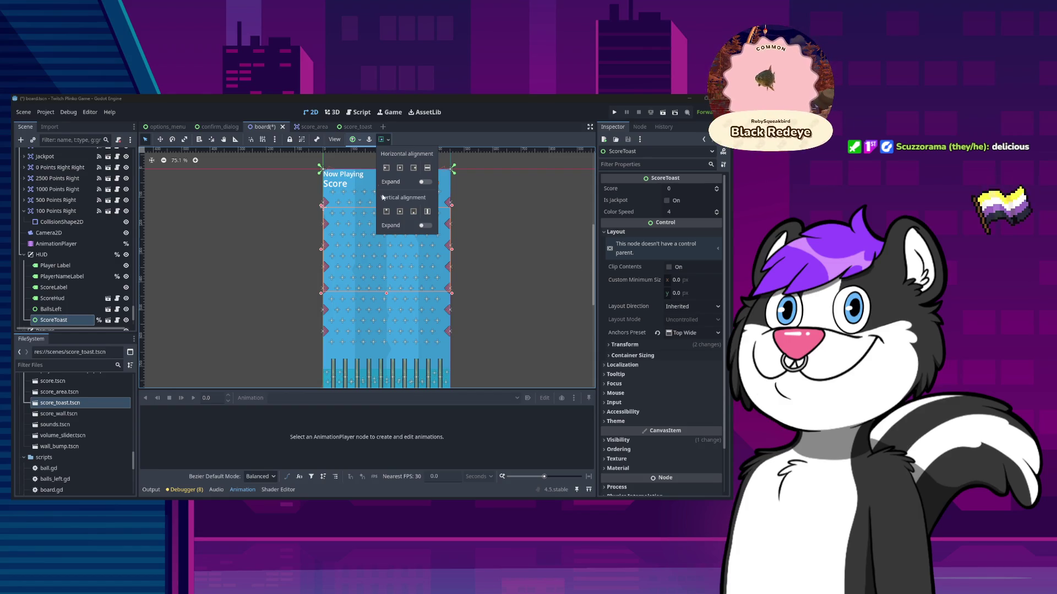
click(494, 249)
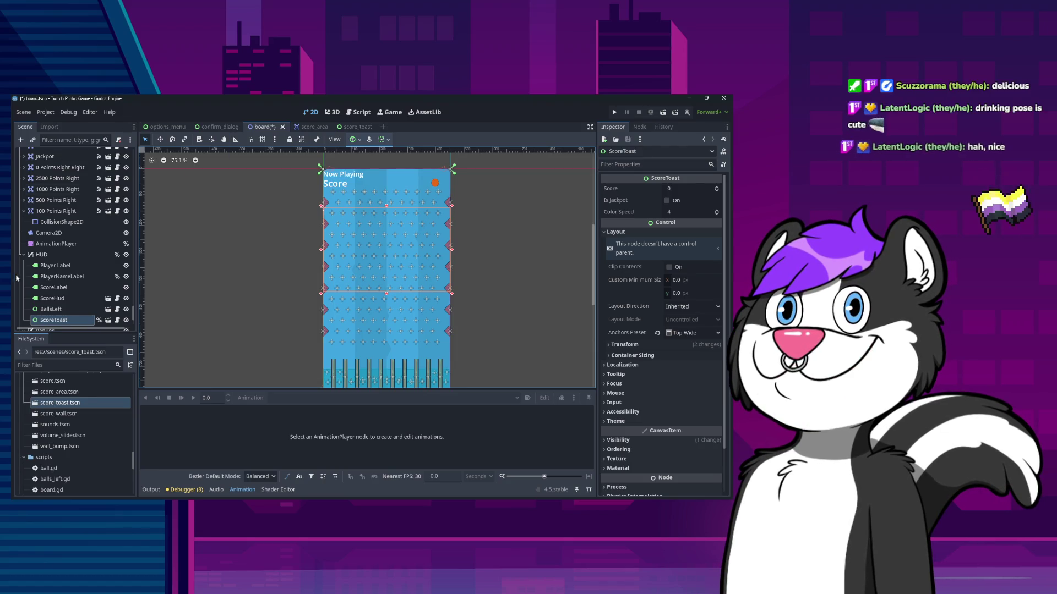
click(117, 320)
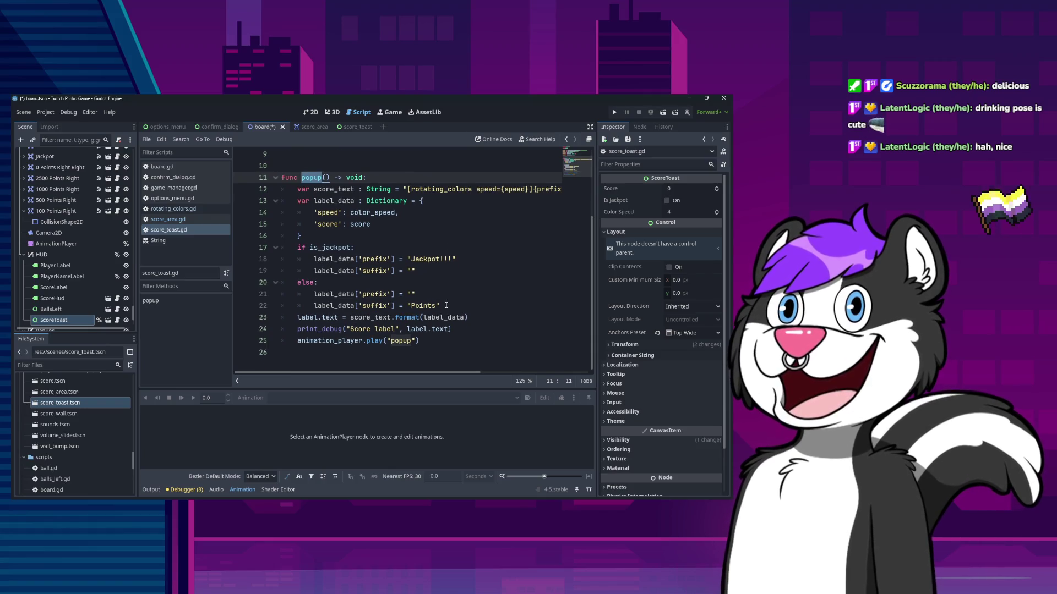
scroll(445, 305, up, 3)
click(514, 282)
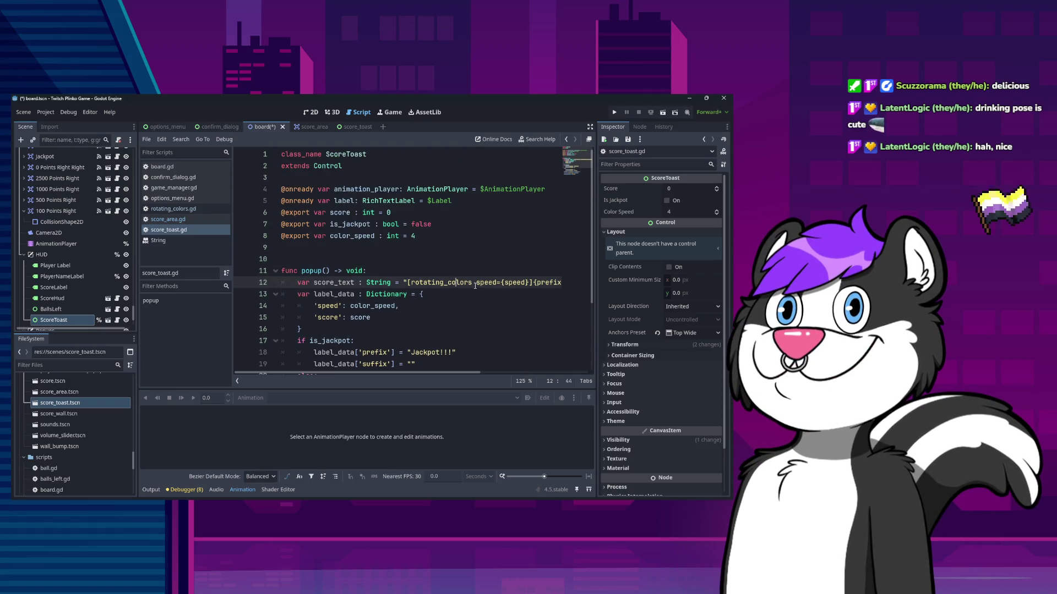
scroll(414, 376, right, 3)
scroll(414, 375, left, 3)
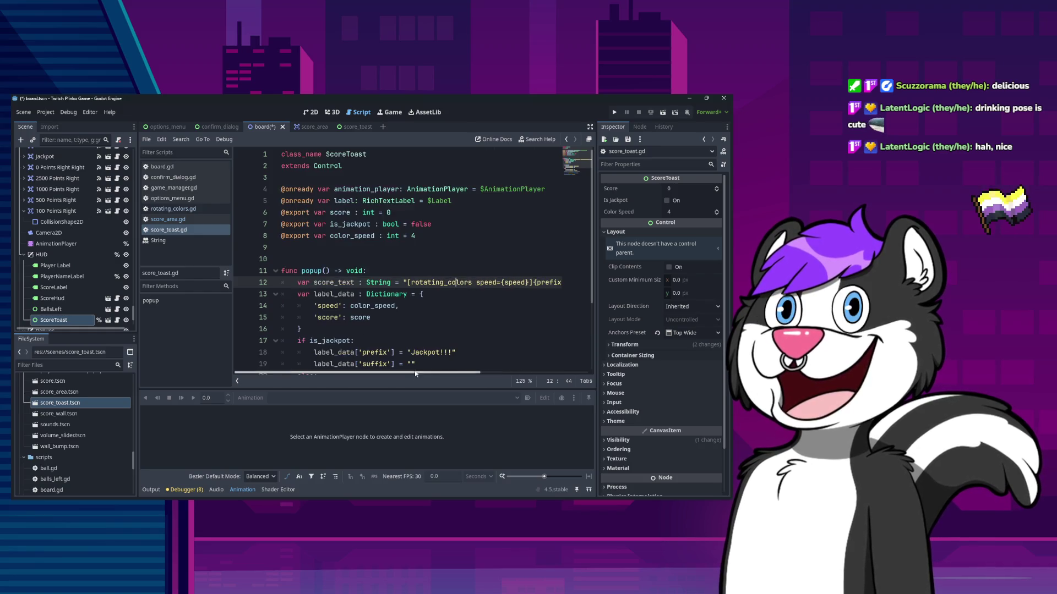
scroll(414, 352, down, 4)
scroll(414, 352, up, 4)
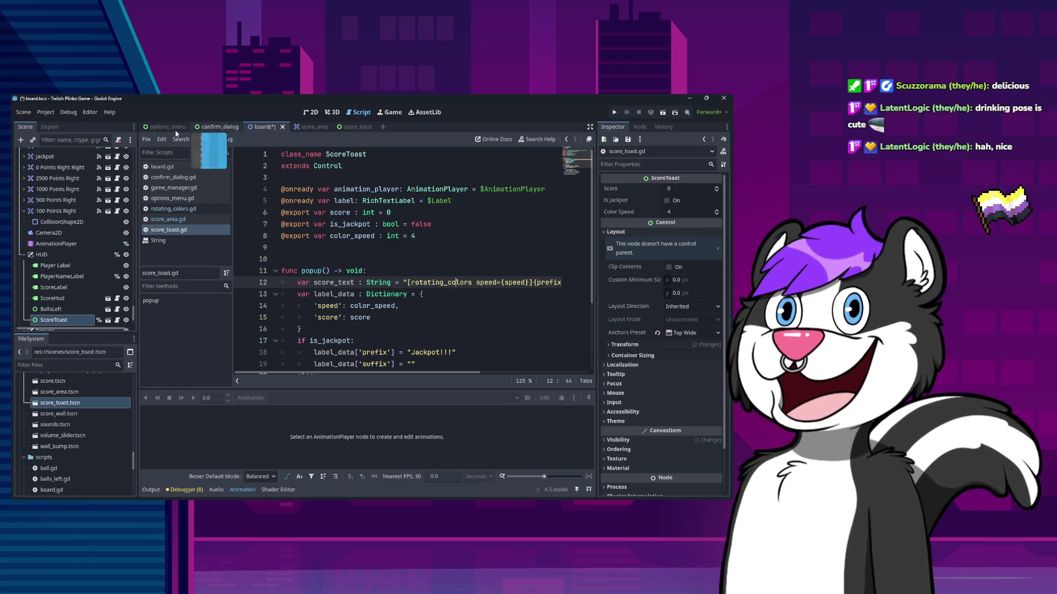
click(306, 127)
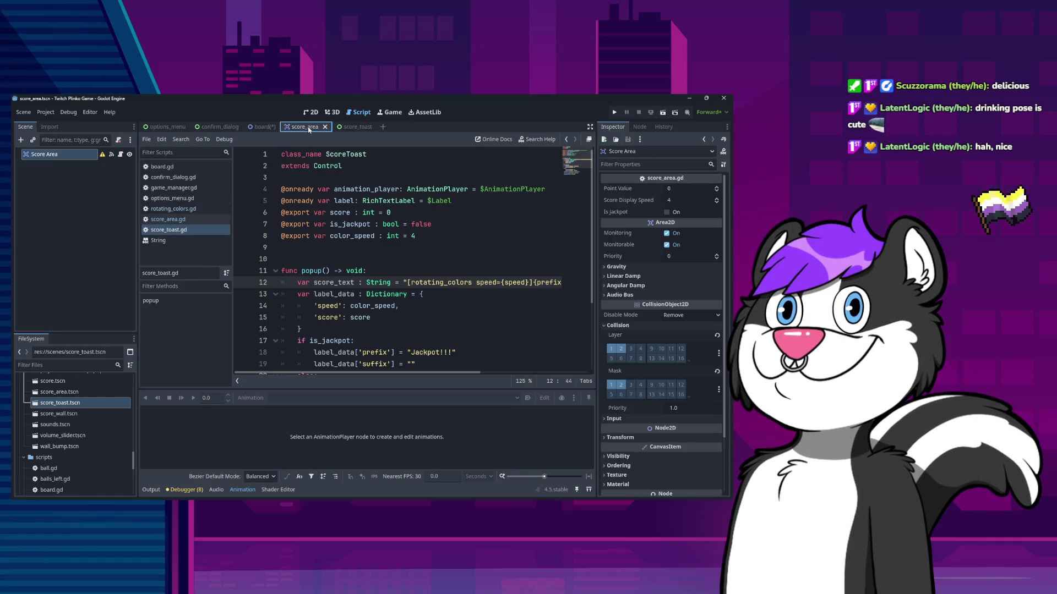
key(ctrl+F1)
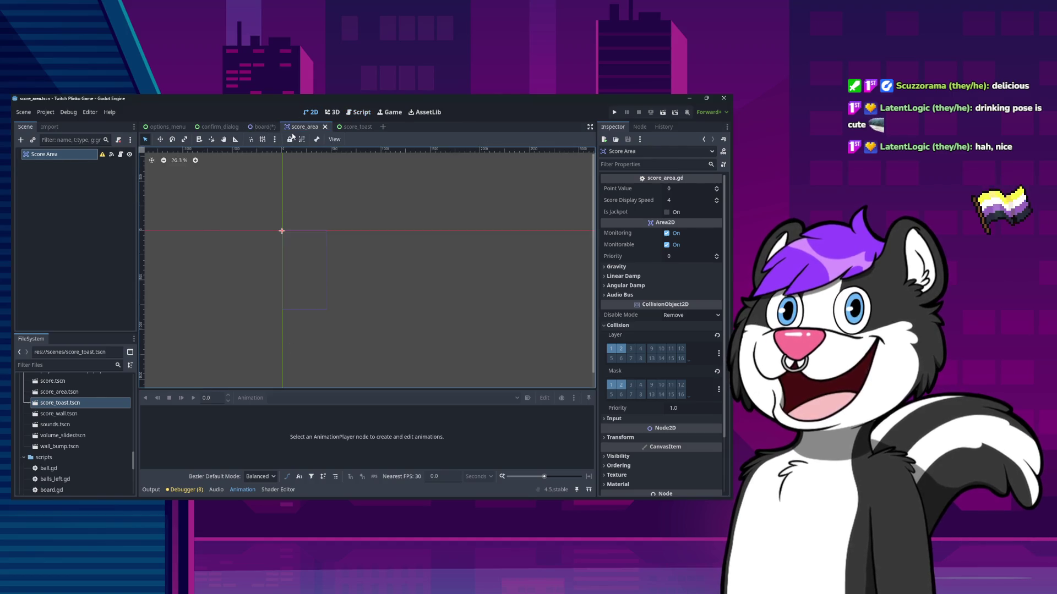
click(263, 127)
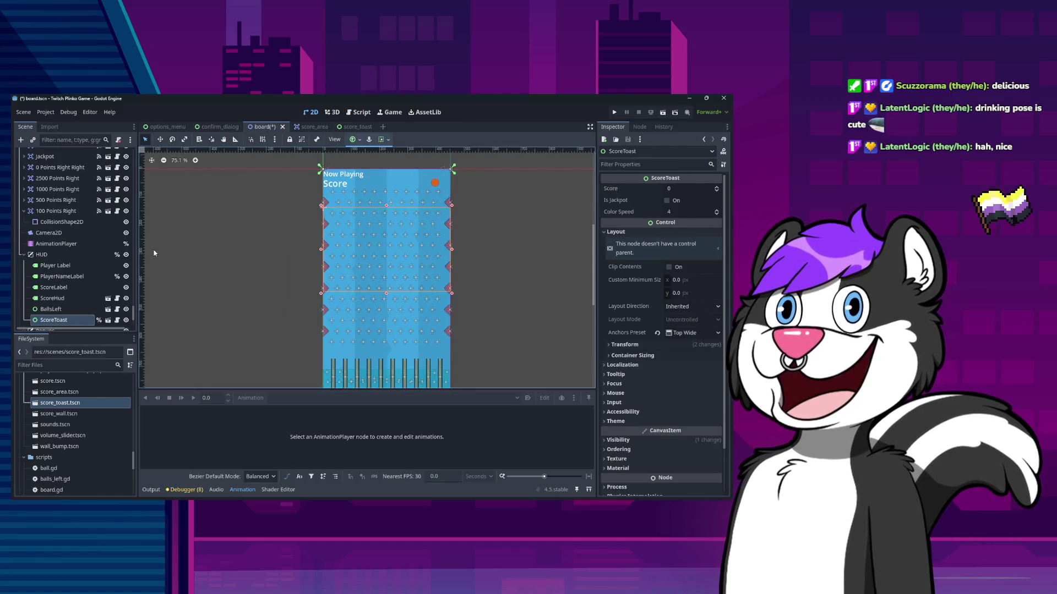
Try halving the ScoreToast's x position, then undo to keep x at 0
click(610, 346)
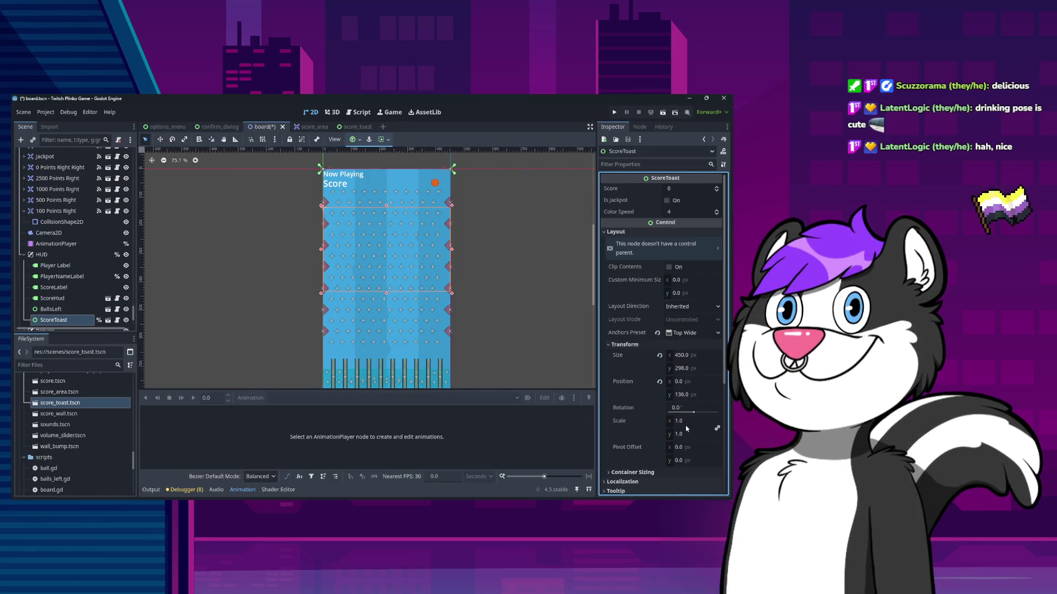
click(697, 382)
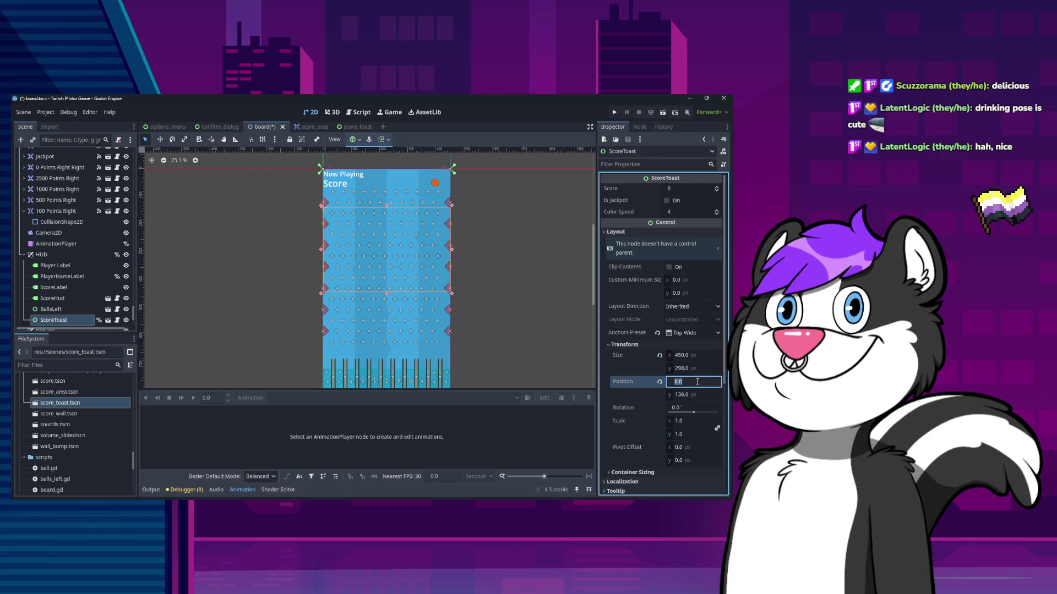
text(450/2)
key(Return)
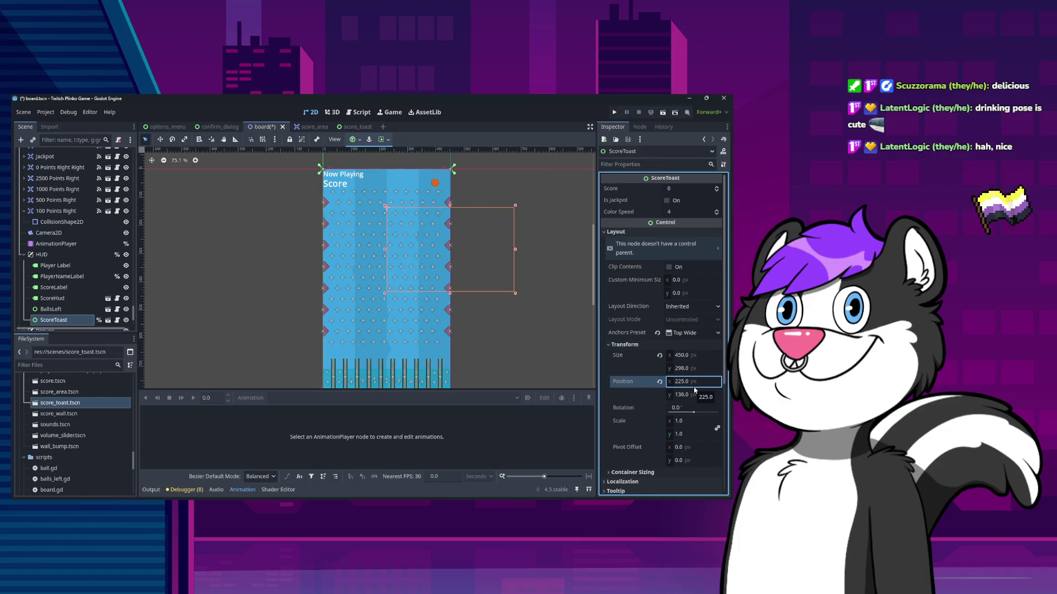
key(ctrl+z)
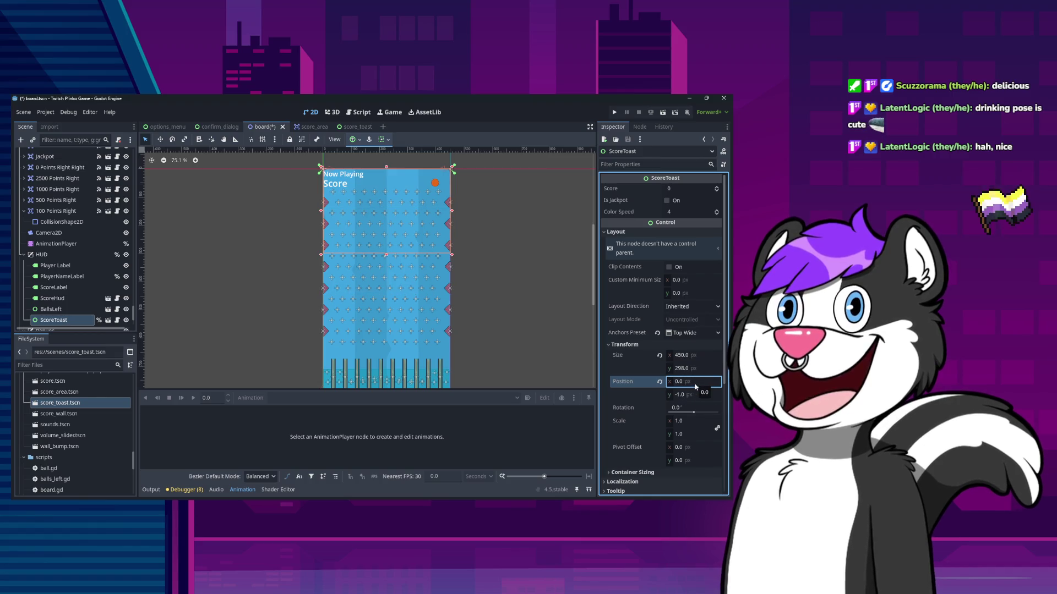
Set the ScoreToast's y position to 300 and save the board scene
click(692, 395)
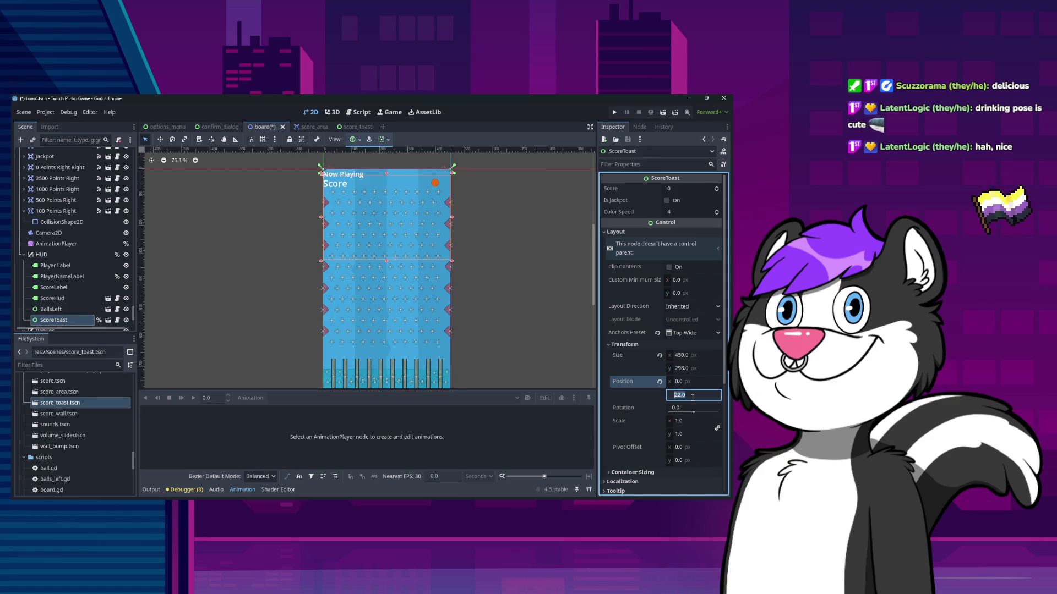
text(300)
key(Return)
key(ctrl+s)
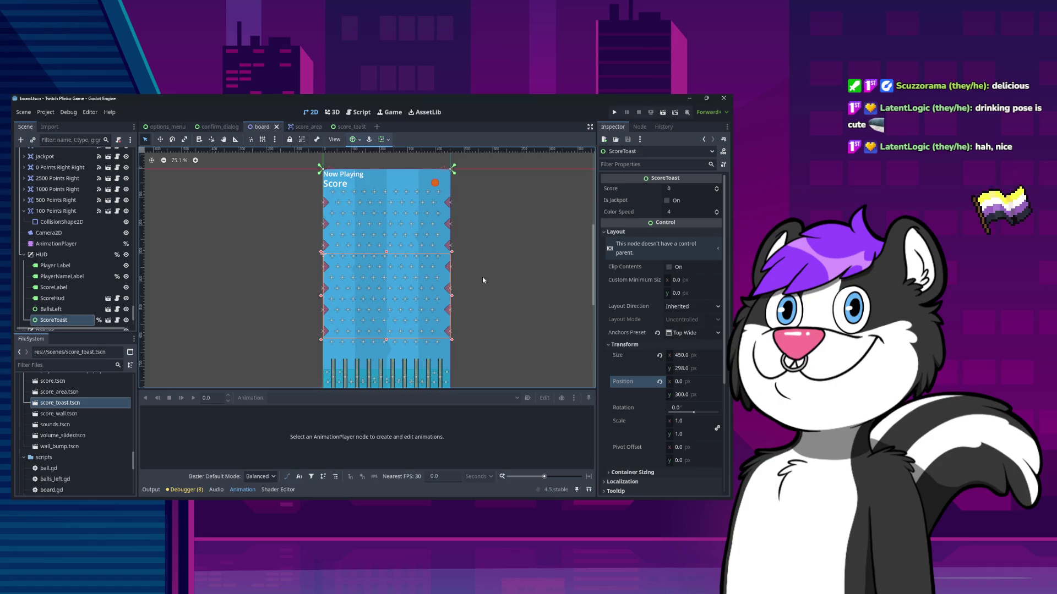
click(613, 113)
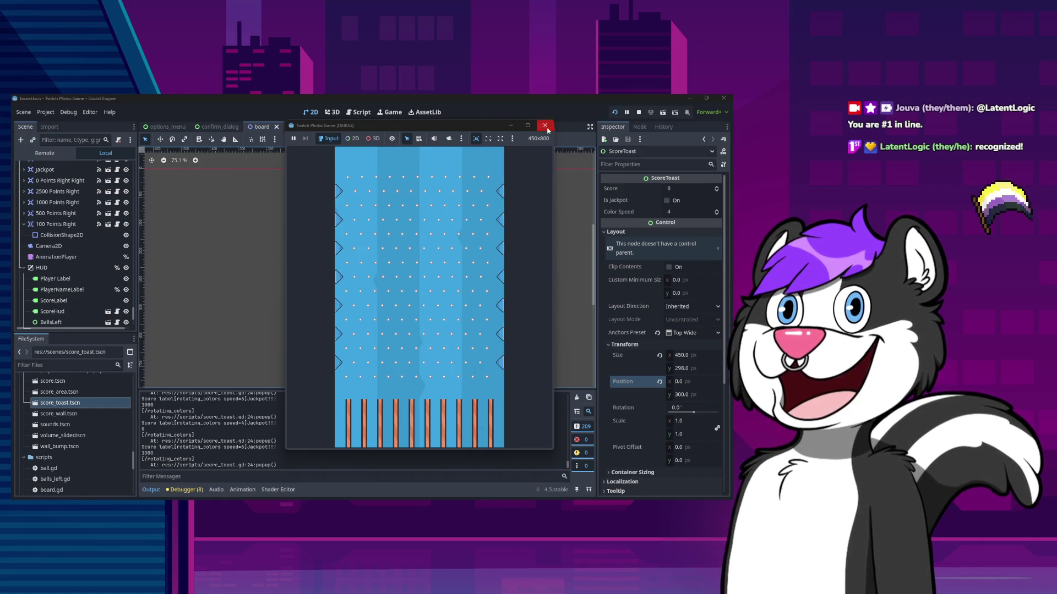
Stop the Plinko playtest and open the score_toast.gd script
click(545, 126)
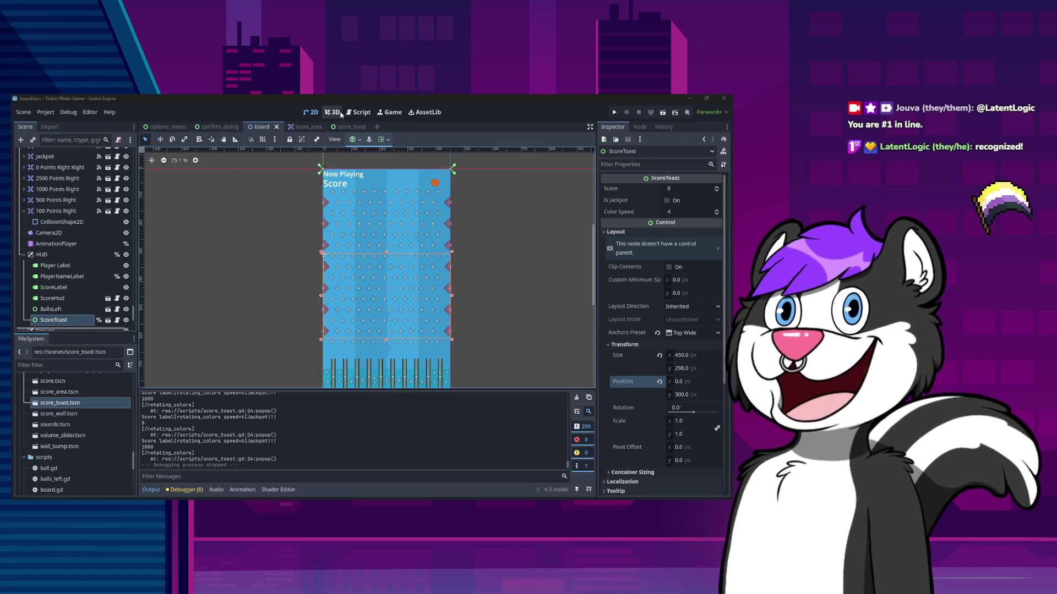
click(359, 112)
scroll(385, 299, down, 1)
scroll(386, 299, down, 2)
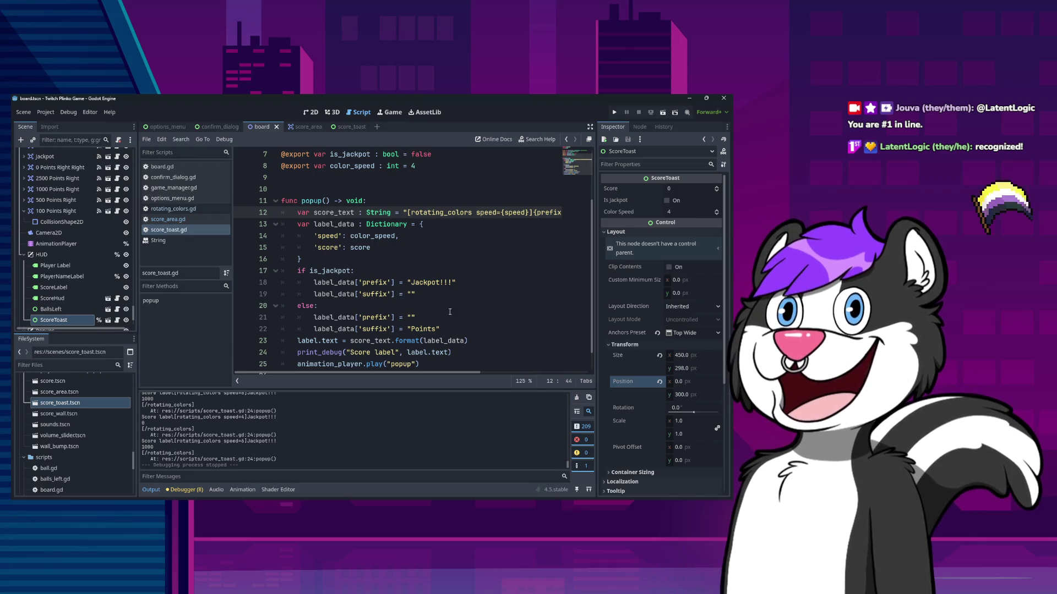
scroll(450, 312, down, 1)
Find the is_jackpot check, then show score_area.gd's body-entered handler
double_click(334, 246)
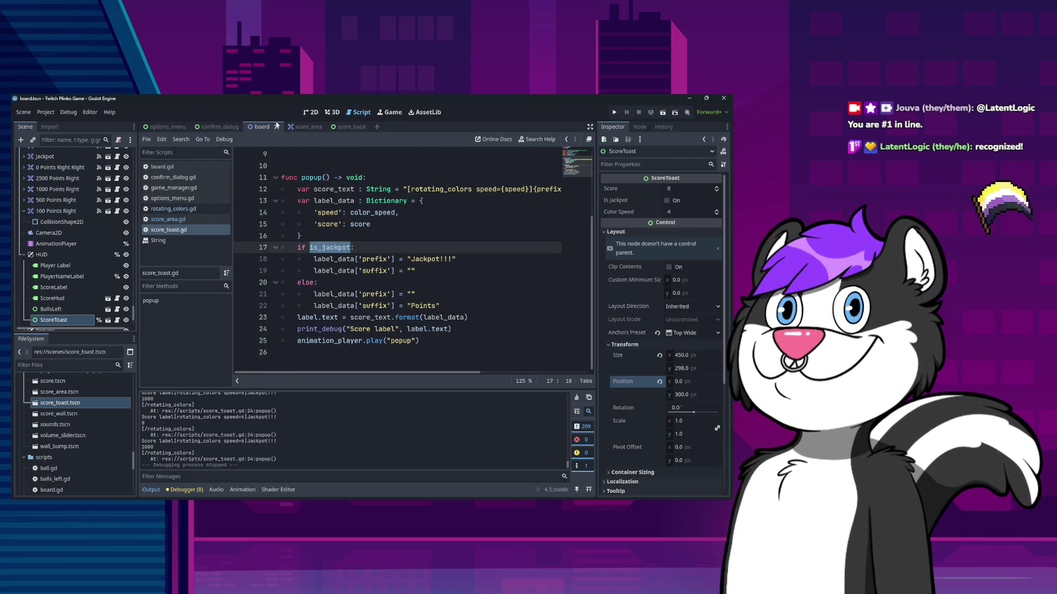
click(168, 219)
scroll(461, 272, up, 4)
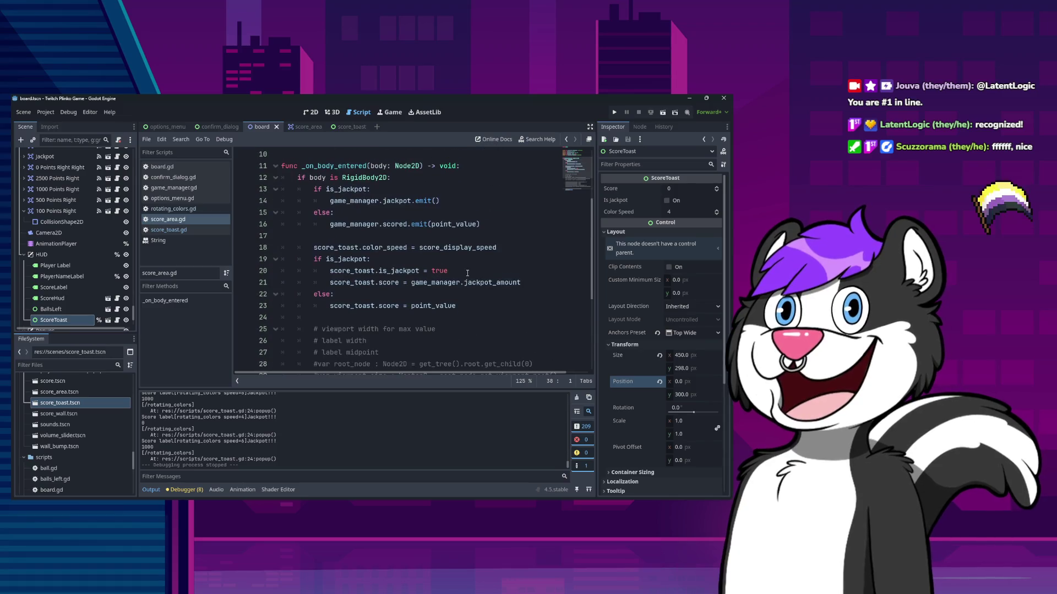
click(461, 271)
key(Down)
key(Down)
key(Return)
text(score_toast.is_jackpot = false)
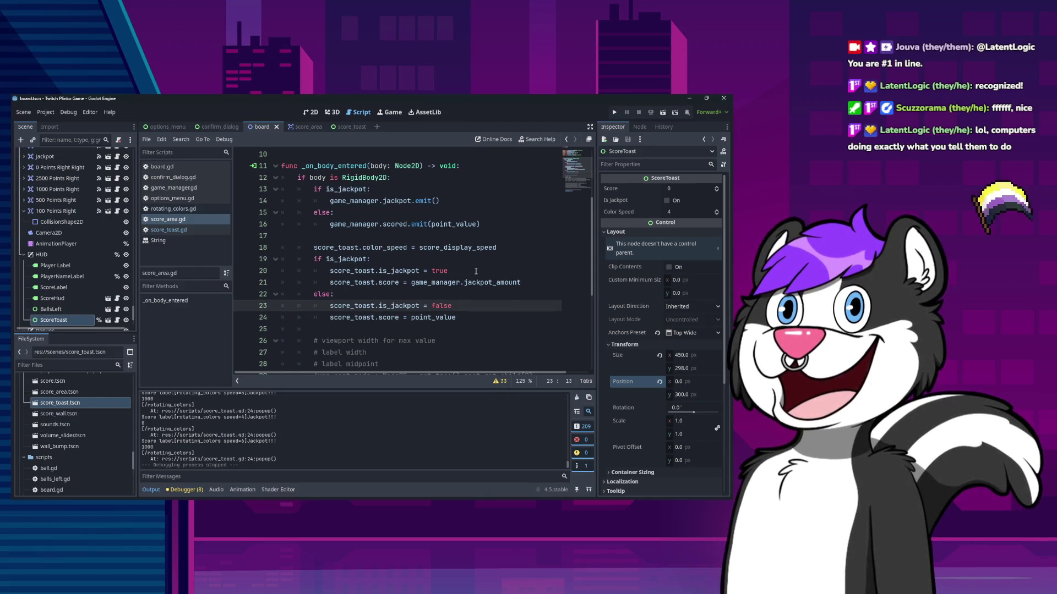
key(Down)
key(Down)
key(Down)
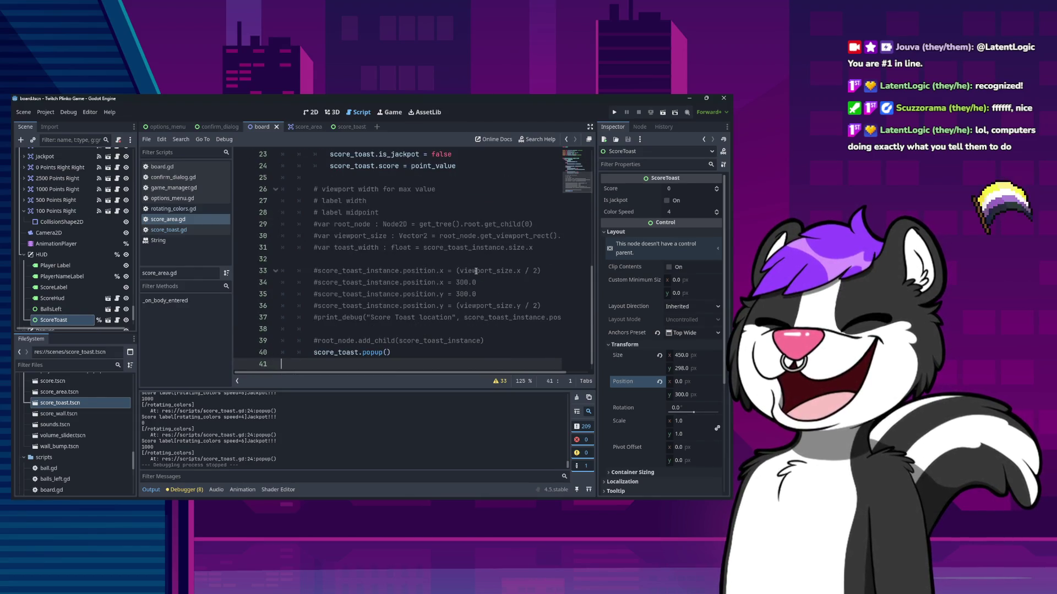
key(Up)
key(Up)
key(Up)
key(Down)
key(Down)
key(Down)
key(Up)
key(Up)
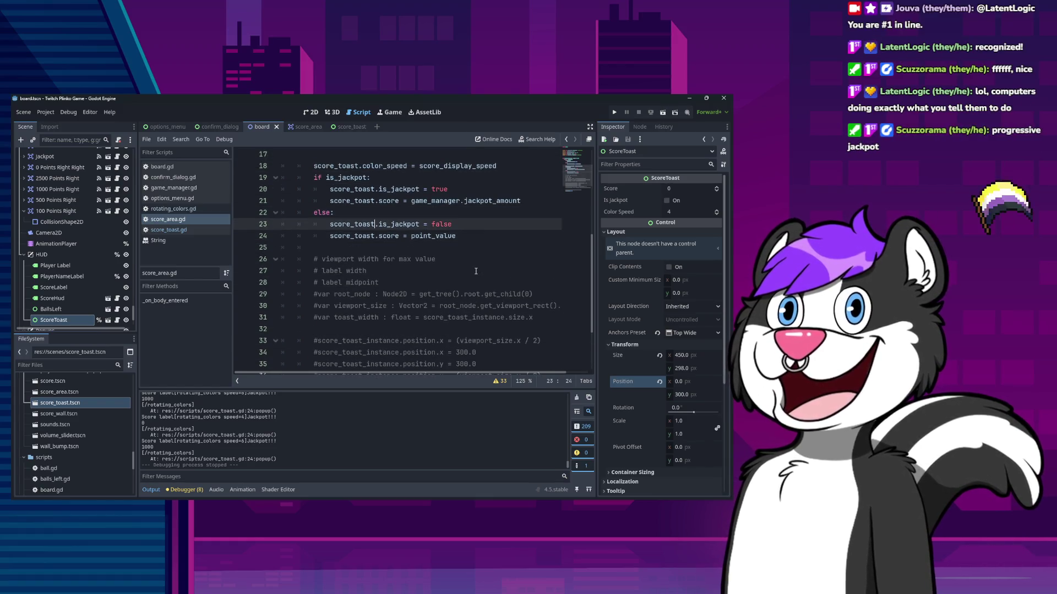
key(Down)
key(Down)
key(Down)
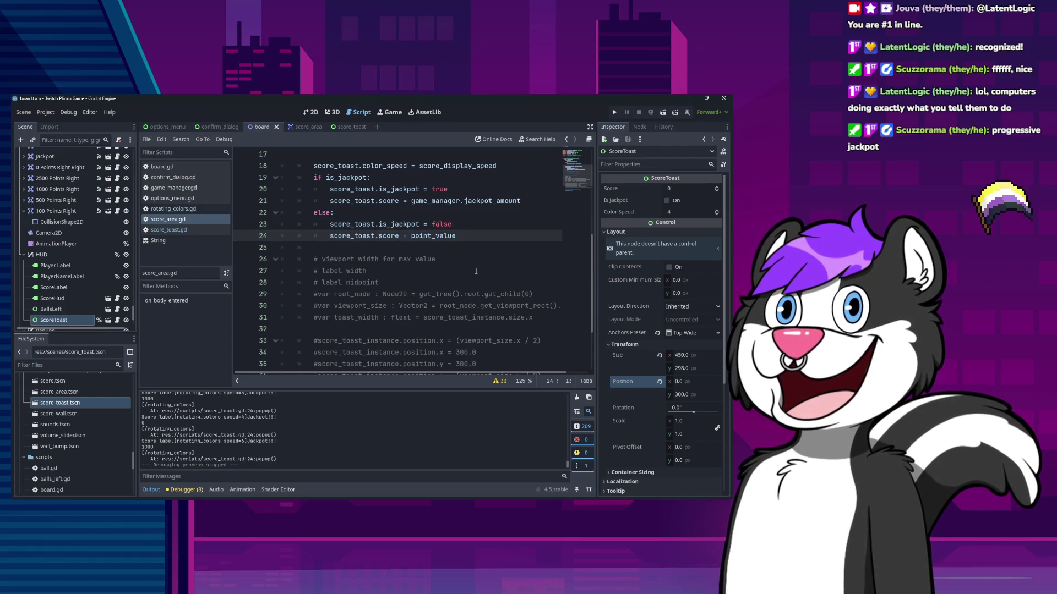
key(Up)
key(Up)
key(Up)
key(Down)
key(Down)
key(Down)
key(Up)
key(Page_Up)
key(Down)
key(Down)
key(Down)
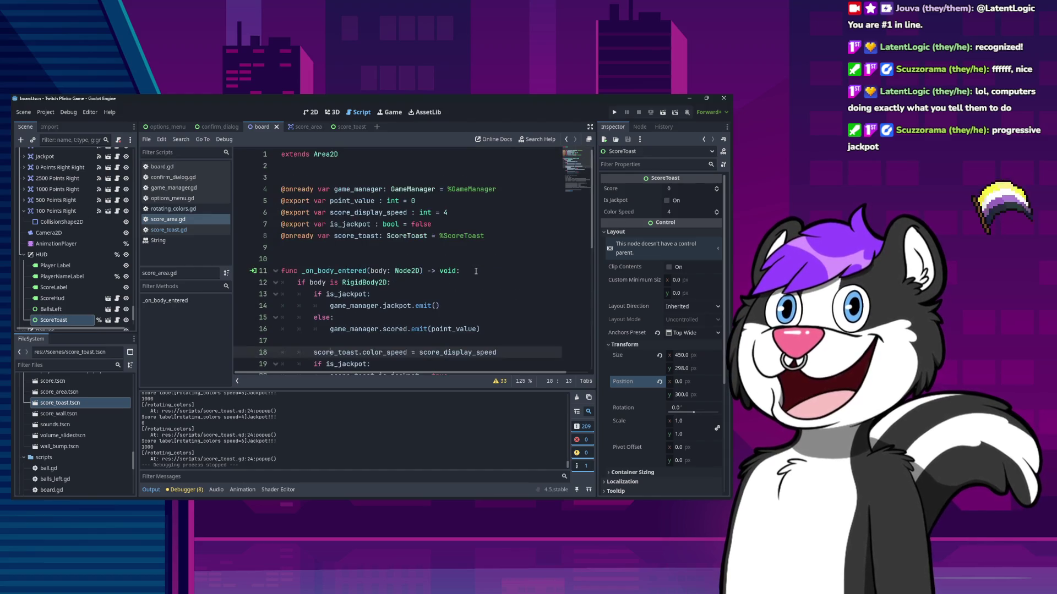
key(Up)
key(Up)
key(Up)
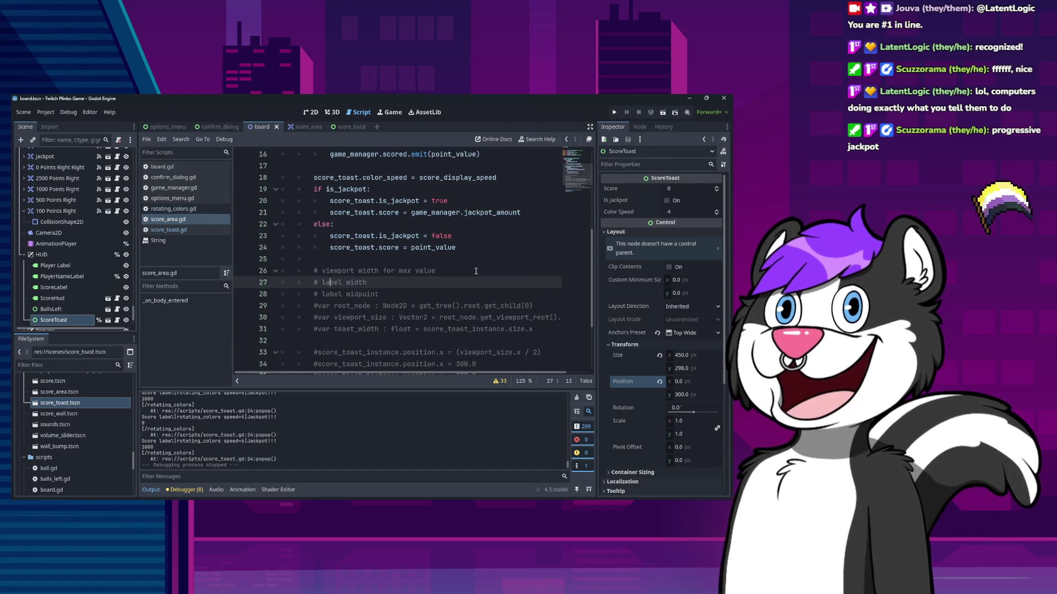
key(shift+Down)
key(shift+Down)
key(shift+Down)
key(Down)
key(Down)
key(Down)
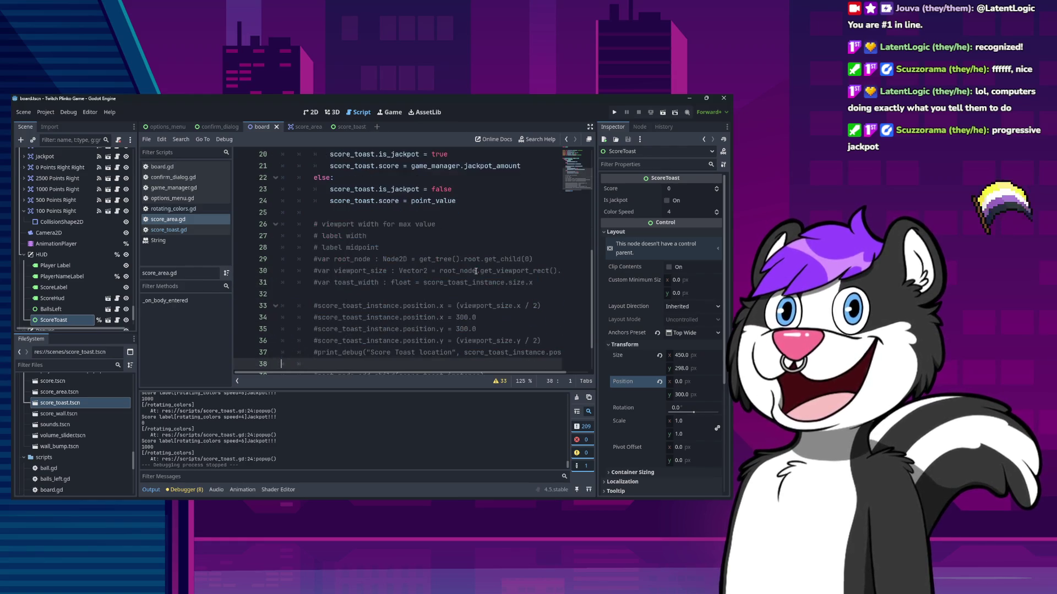
key(Up)
key(Up)
key(Up)
key(Down)
key(Down)
key(Down)
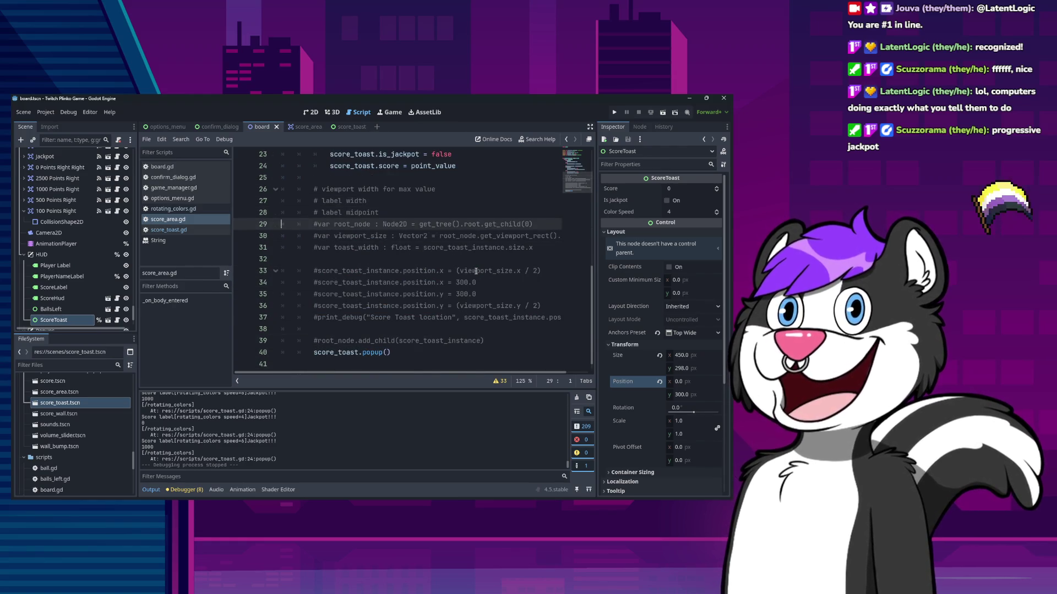
key(shift+Down)
key(shift+Down)
key(shift+Down)
key(Up)
key(Up)
key(Down)
key(Down)
key(Down)
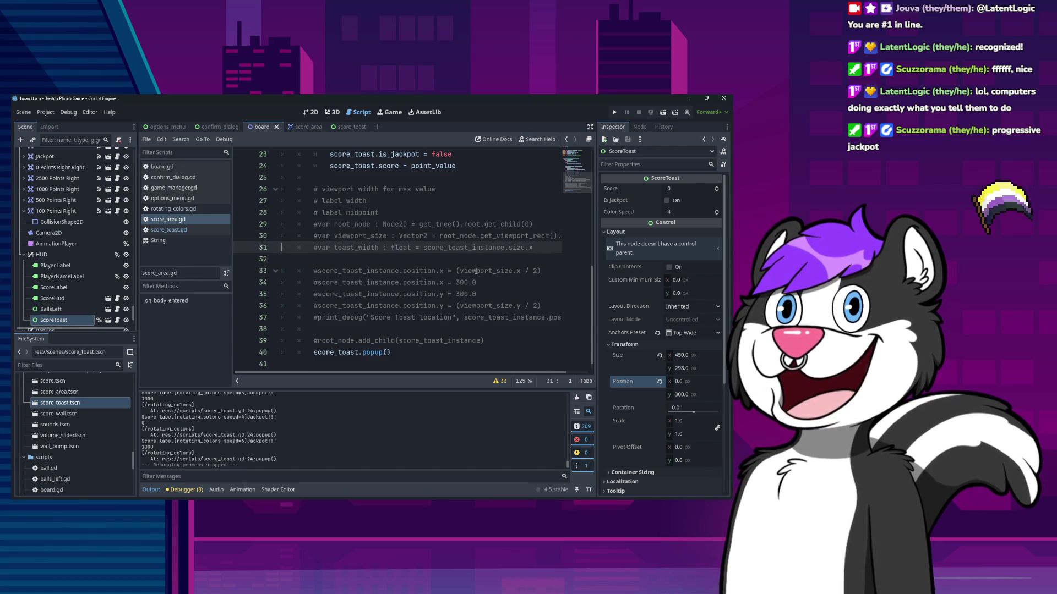
key(Down)
key(Down)
key(Down)
key(Up)
key(Up)
key(Up)
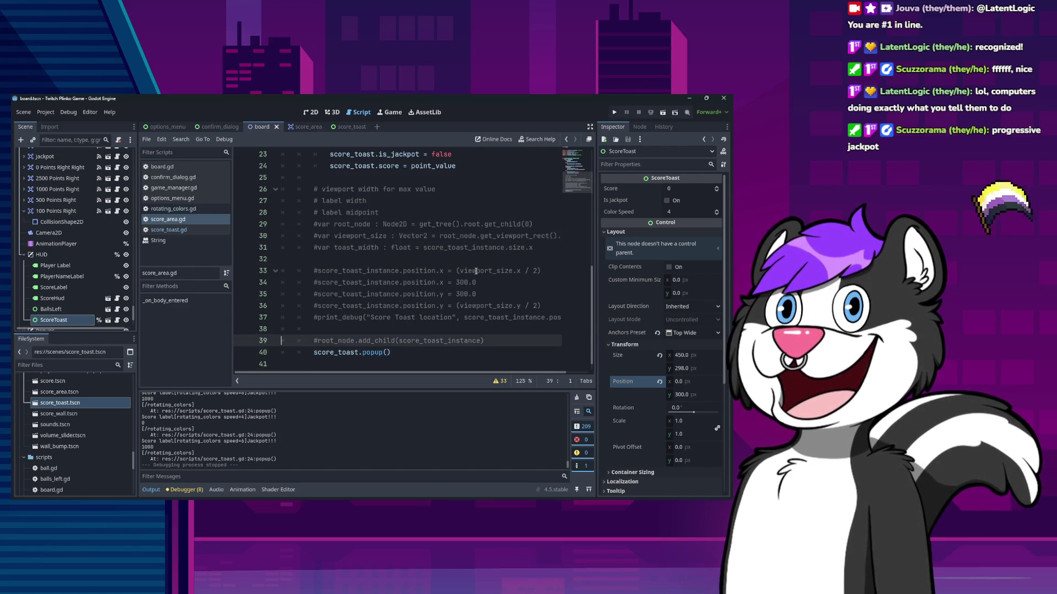
key(Up)
key(Up)
key(Up)
key(Up)
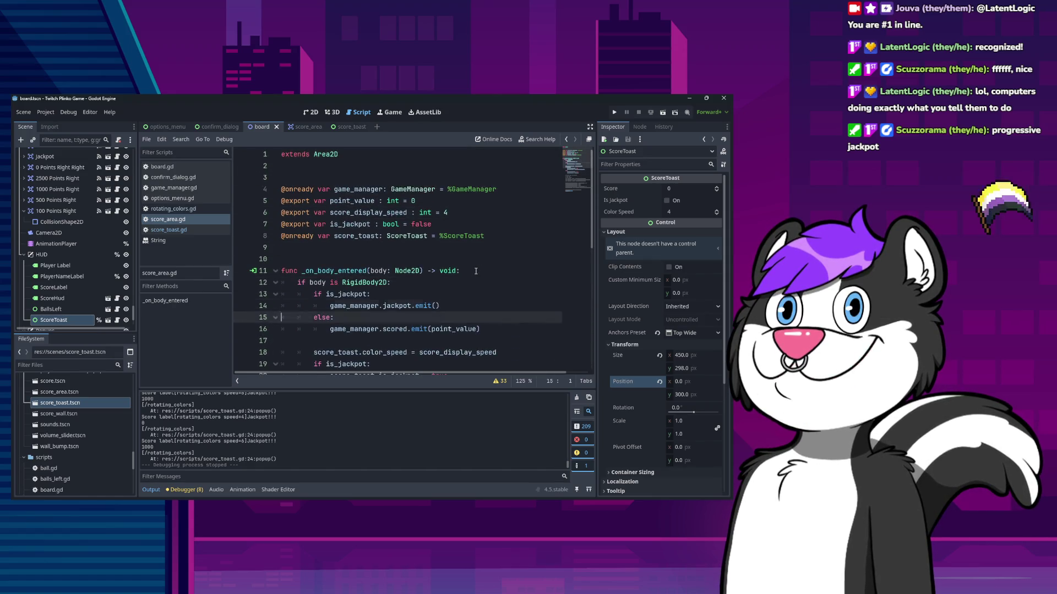
key(Down)
key(Down)
key(Down)
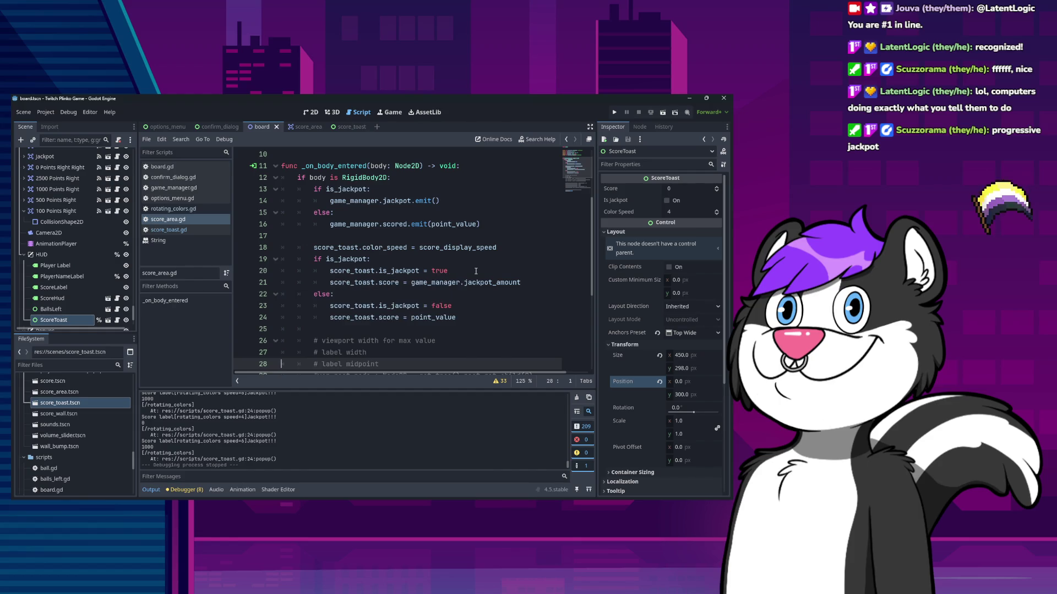
key(Up)
key(Up)
key(Up)
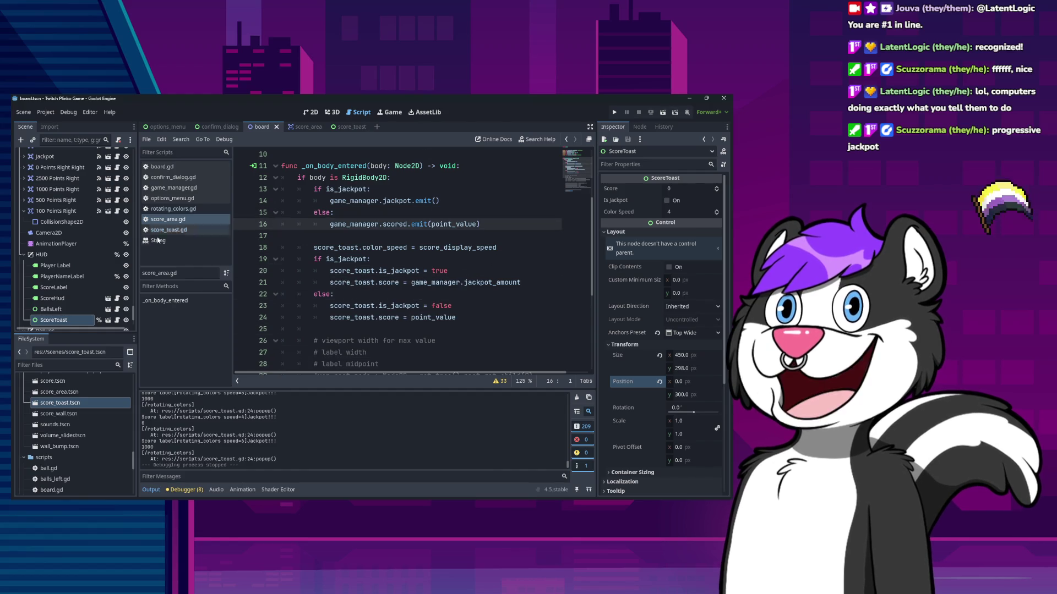
Return to the 2D board view and select the 0 Points Lerft Left score area
click(310, 112)
click(387, 379)
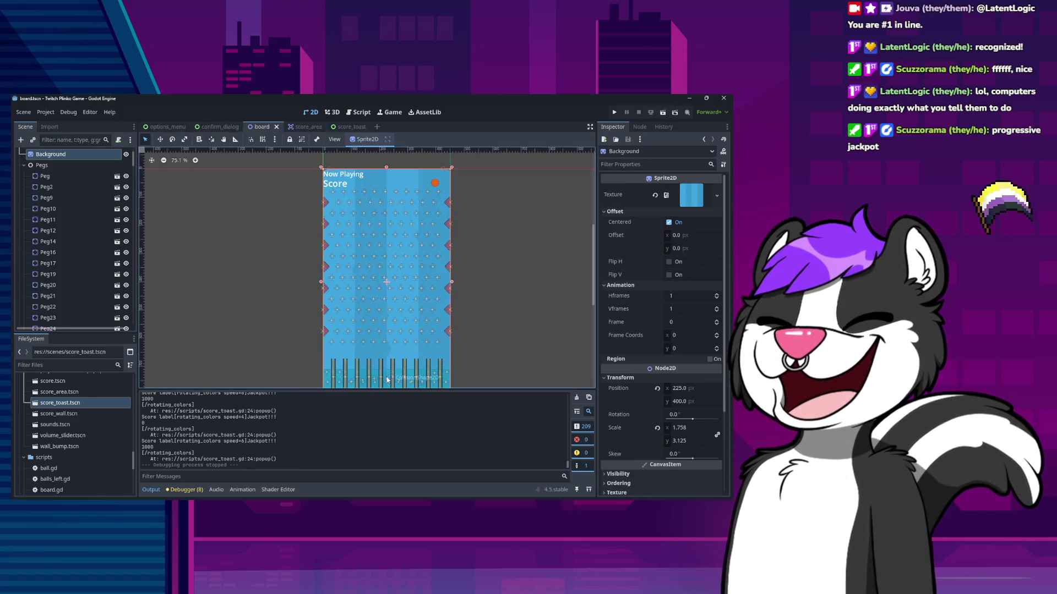
click(386, 378)
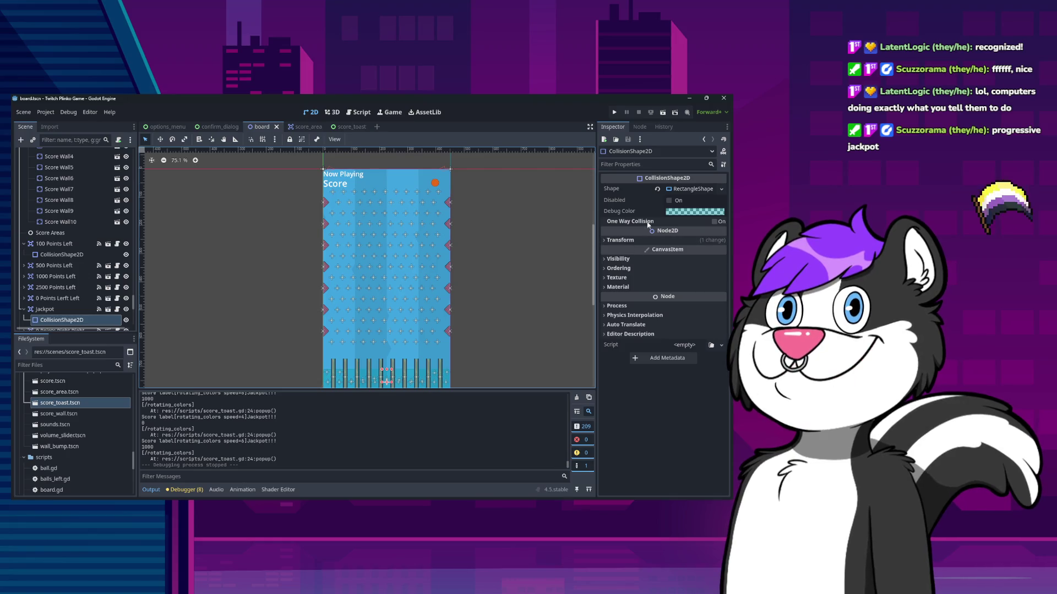
click(385, 381)
click(58, 297)
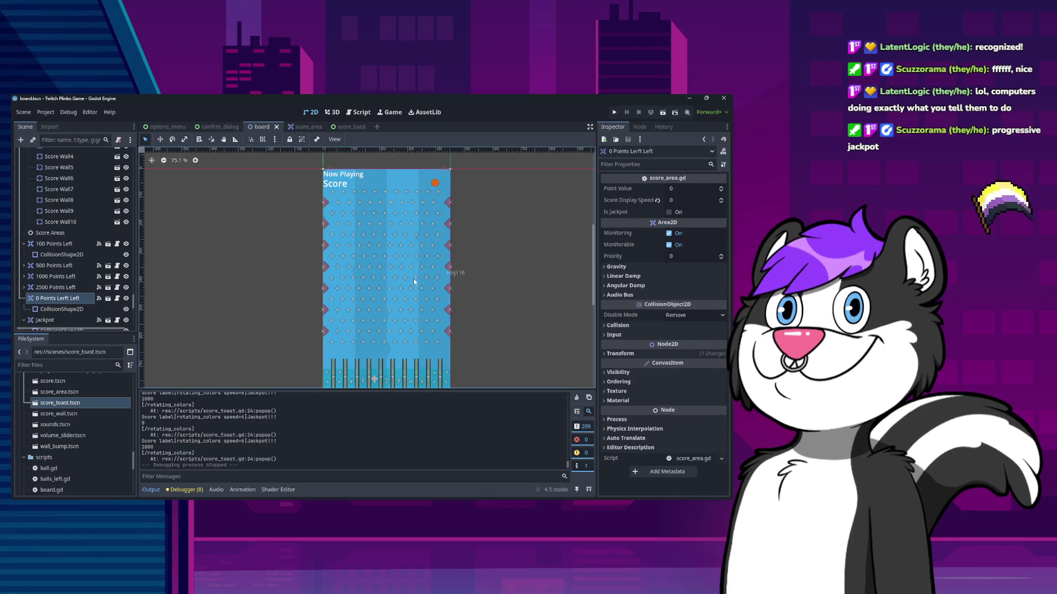
Set the 0 Points Right Right score area's Score Display Speed to 0
scroll(61, 284, down, 3)
click(61, 277)
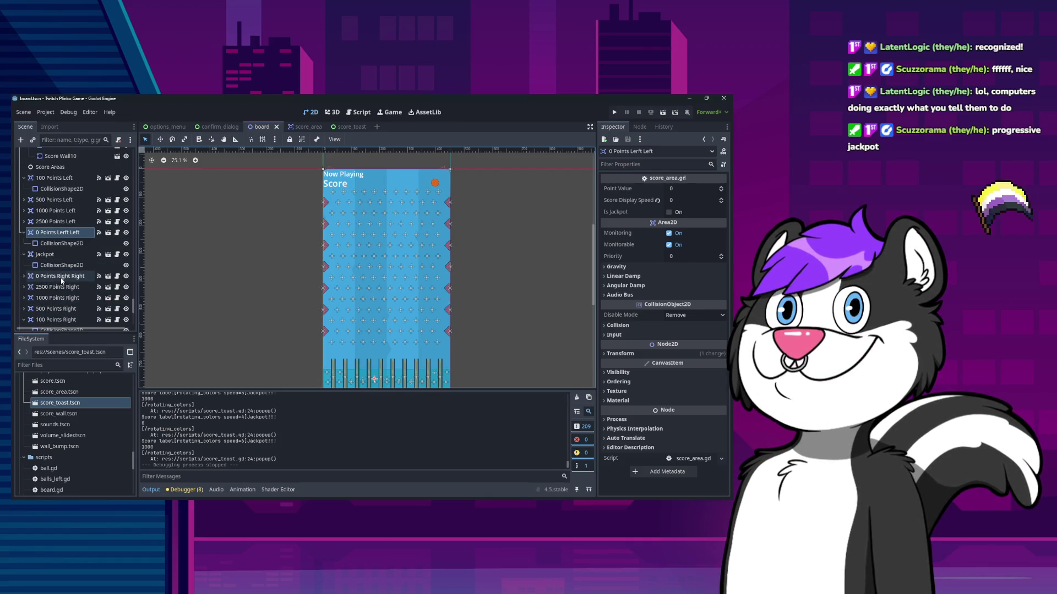
click(691, 200)
text(0)
click(41, 291)
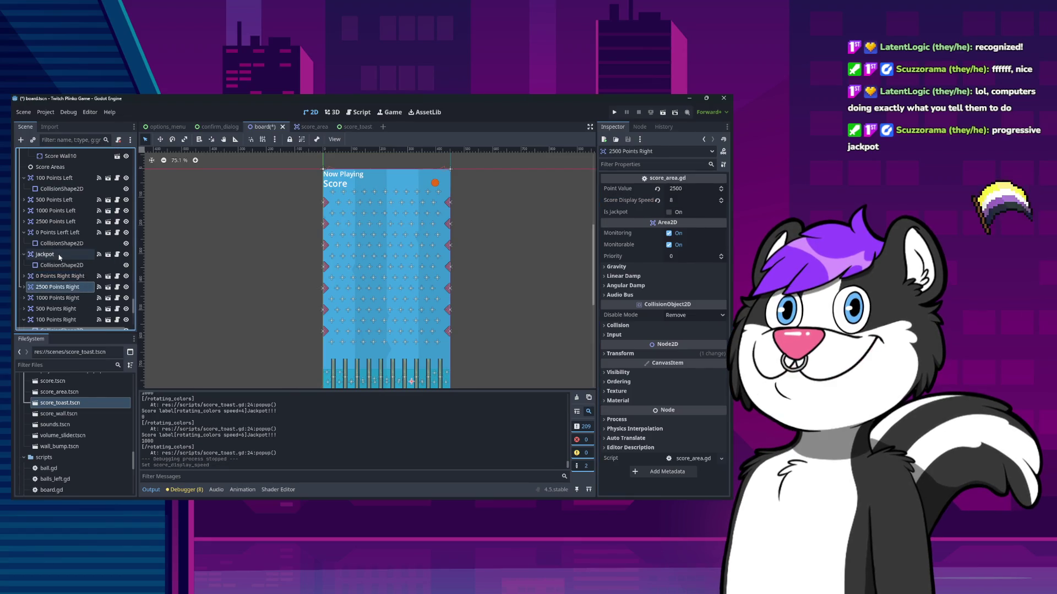
Leave the jackpot's display speed at 20 and save the board scene with Ctrl+S
click(55, 221)
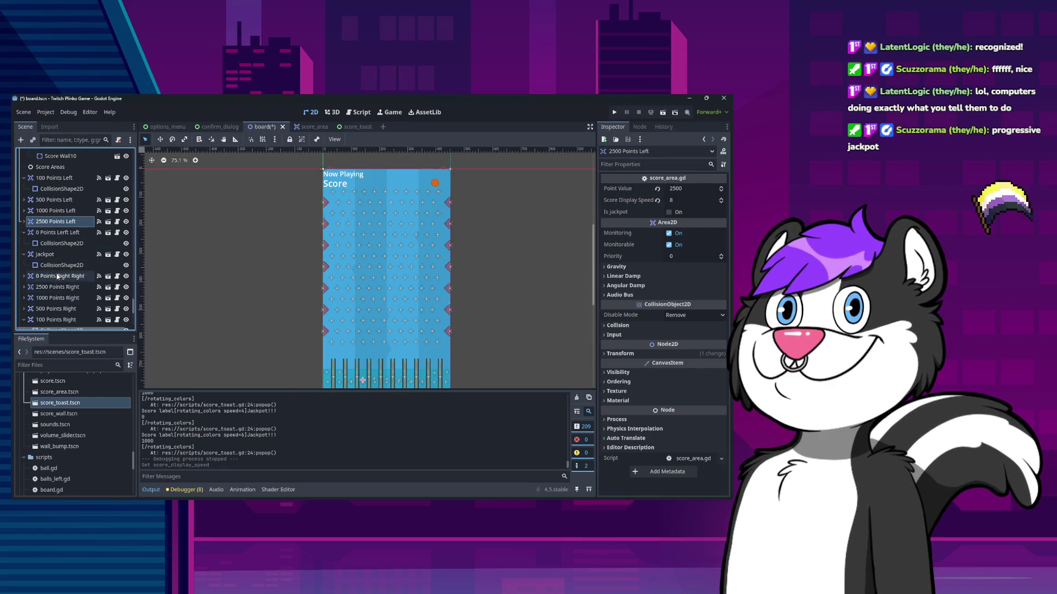
click(57, 255)
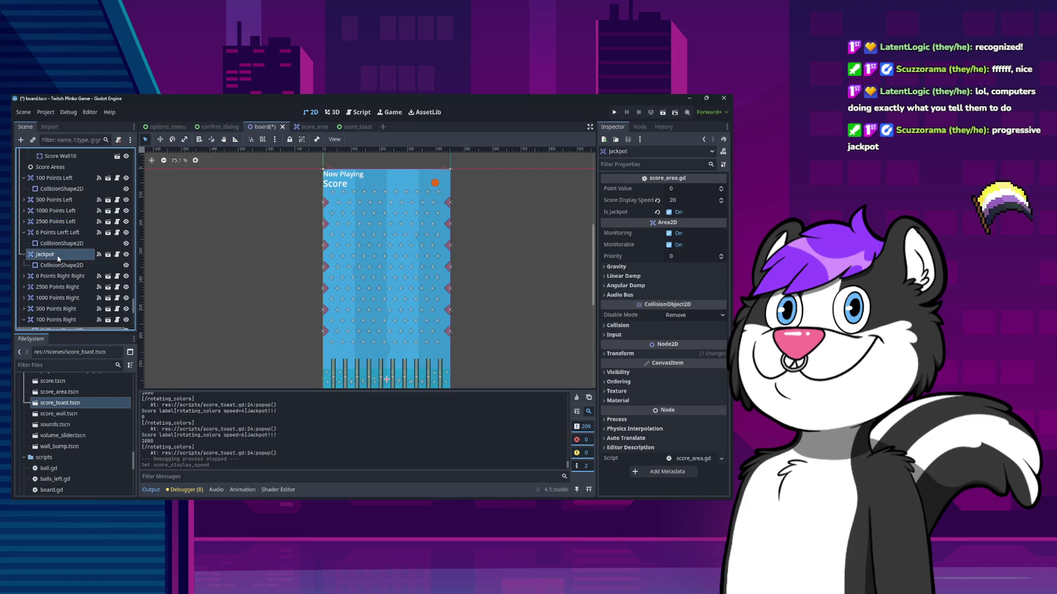
click(693, 201)
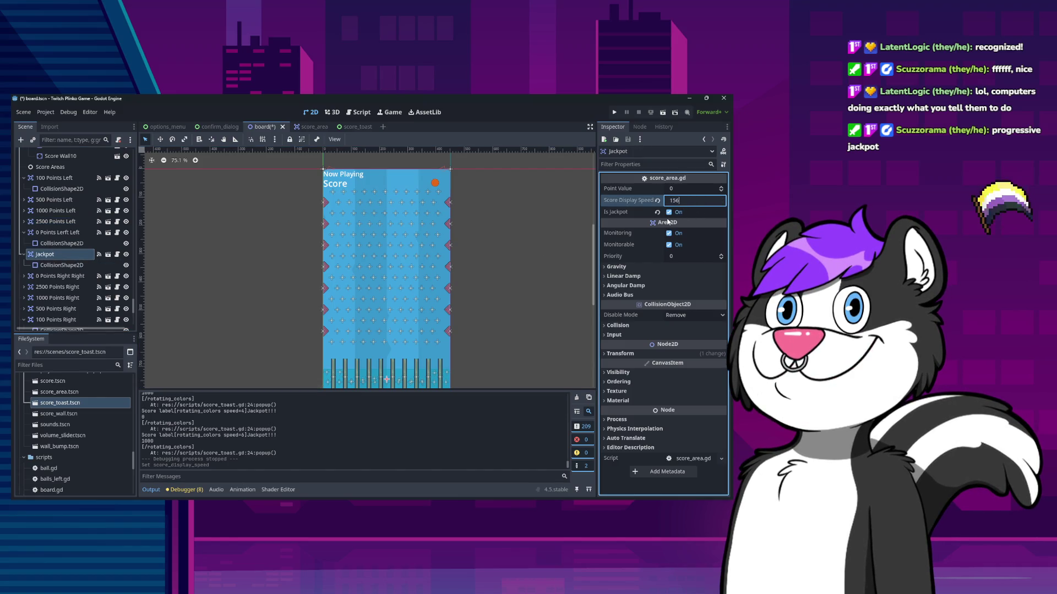
key(ctrl+s)
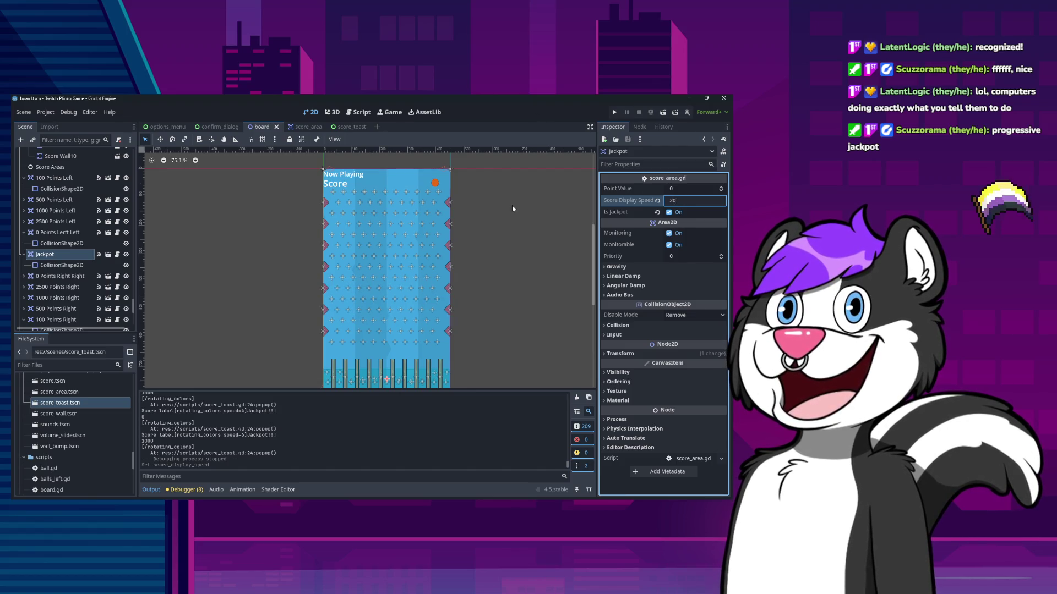
click(74, 257)
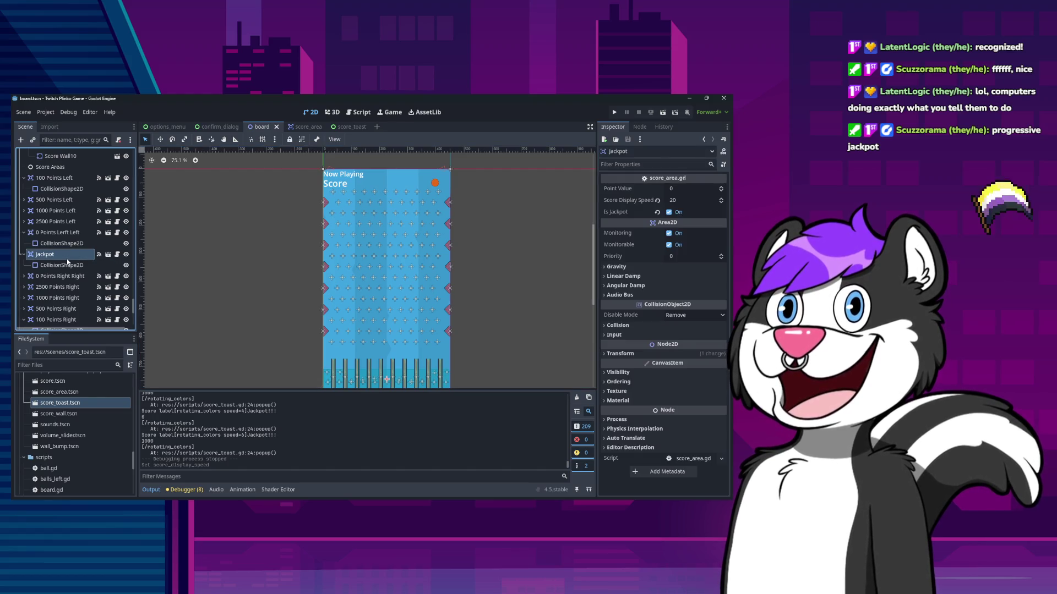
Review every score area: 0, 100, 500 and 2500 Points on both sides, plus the jackpot
click(62, 277)
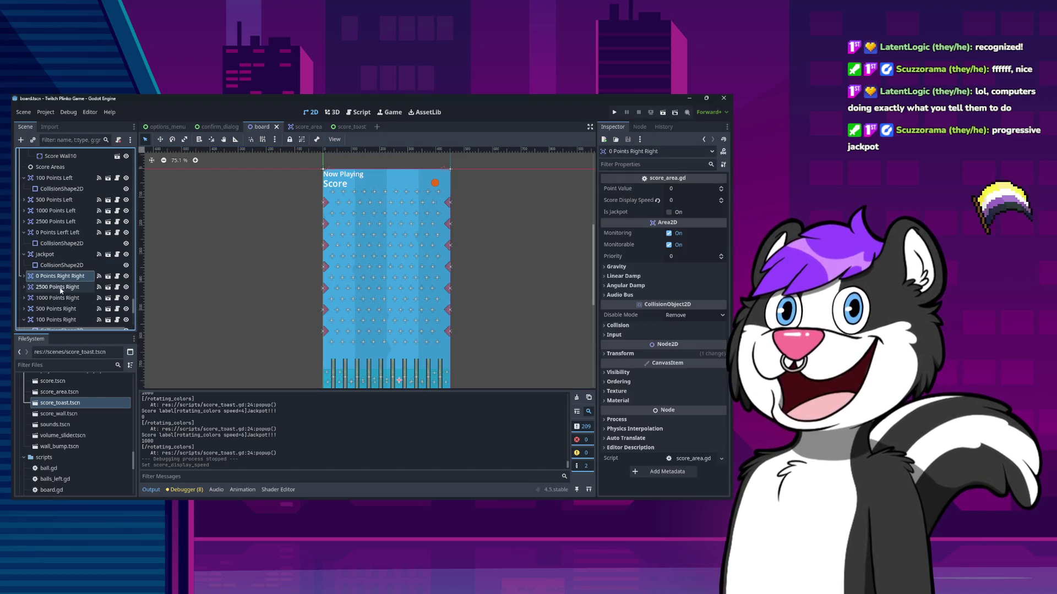
click(61, 287)
click(65, 310)
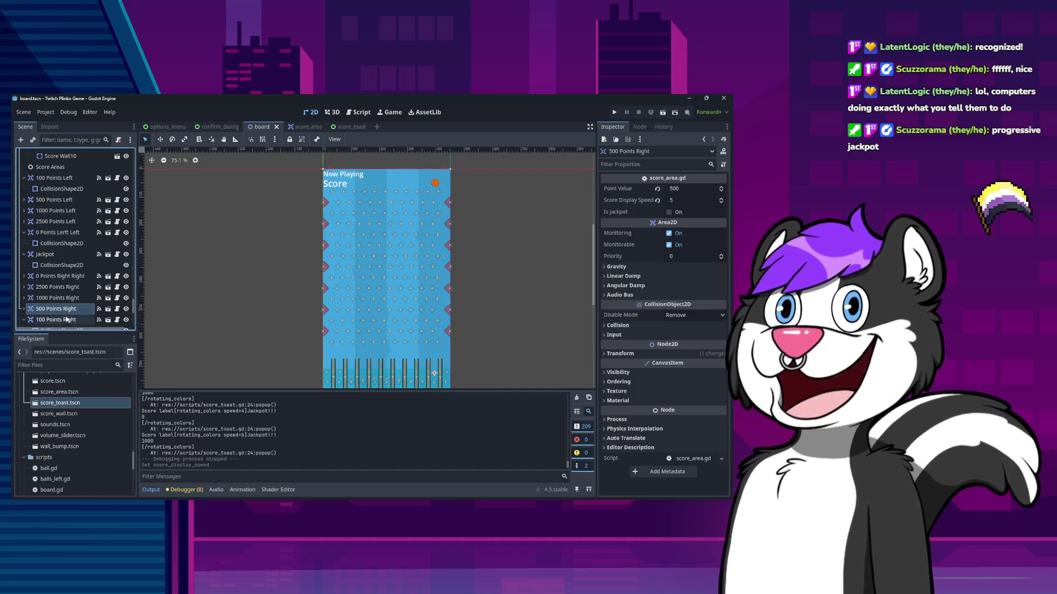
click(66, 318)
scroll(67, 303, down, 1)
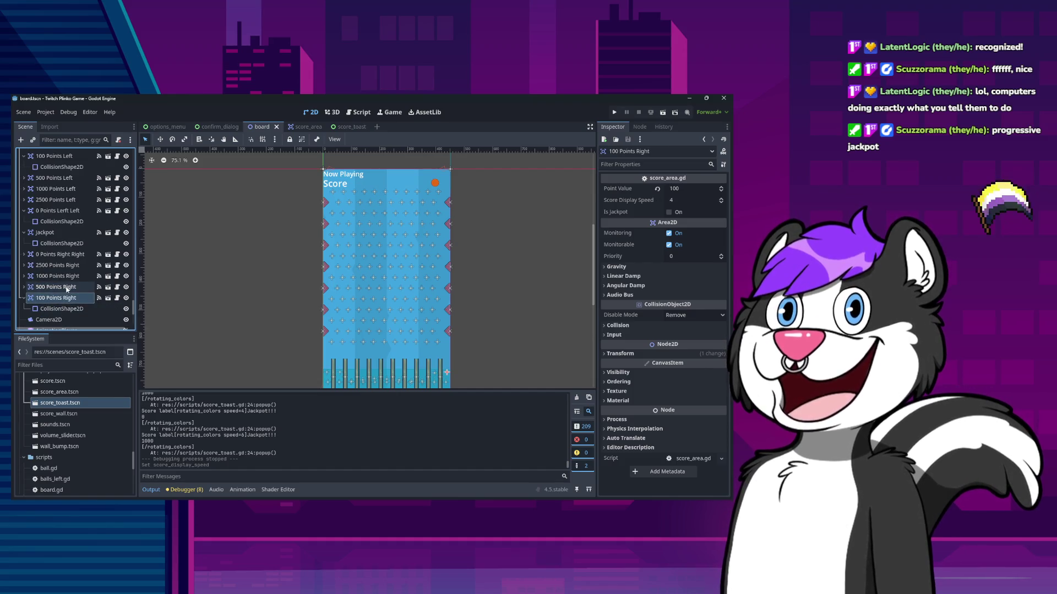
scroll(66, 289, up, 3)
click(58, 222)
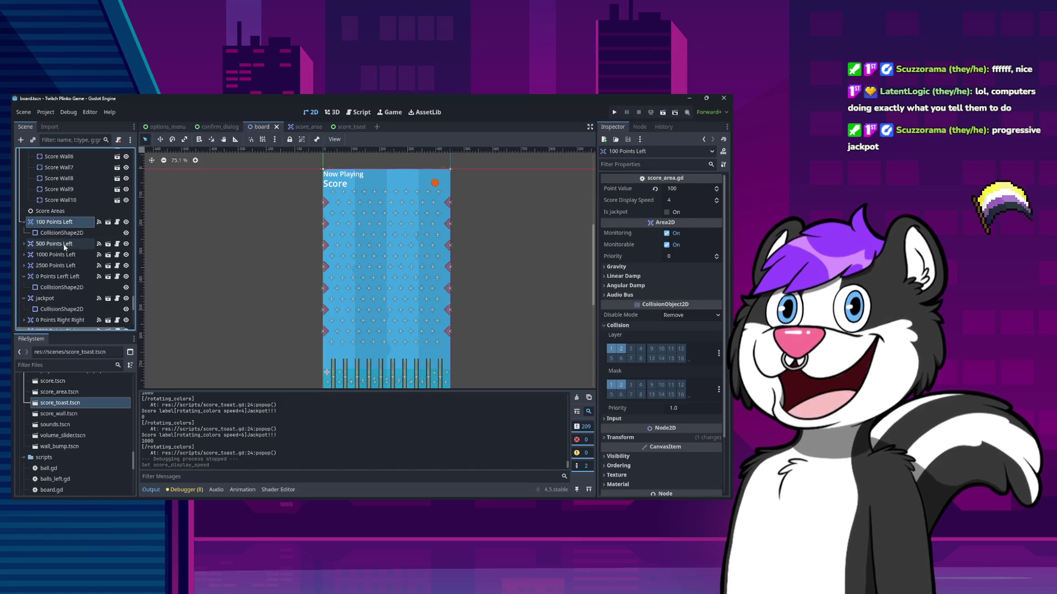
click(64, 245)
click(65, 266)
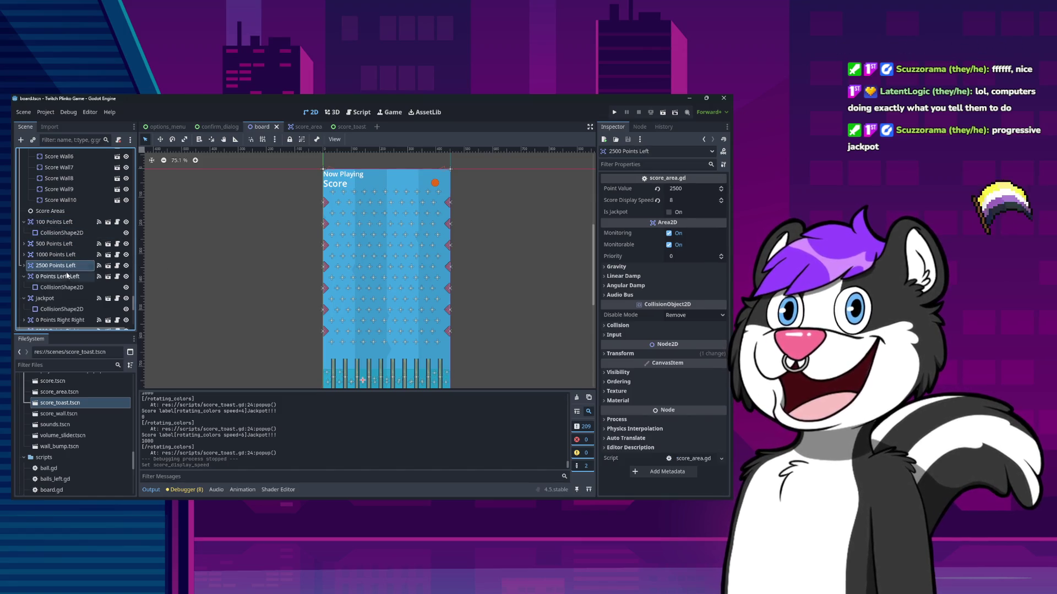
click(66, 276)
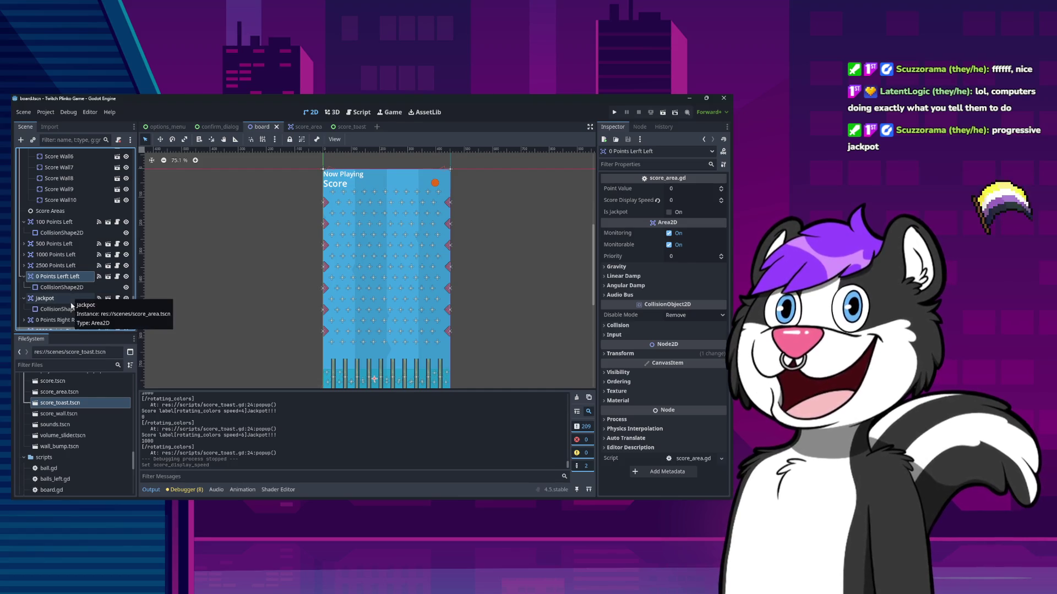
click(69, 320)
click(69, 300)
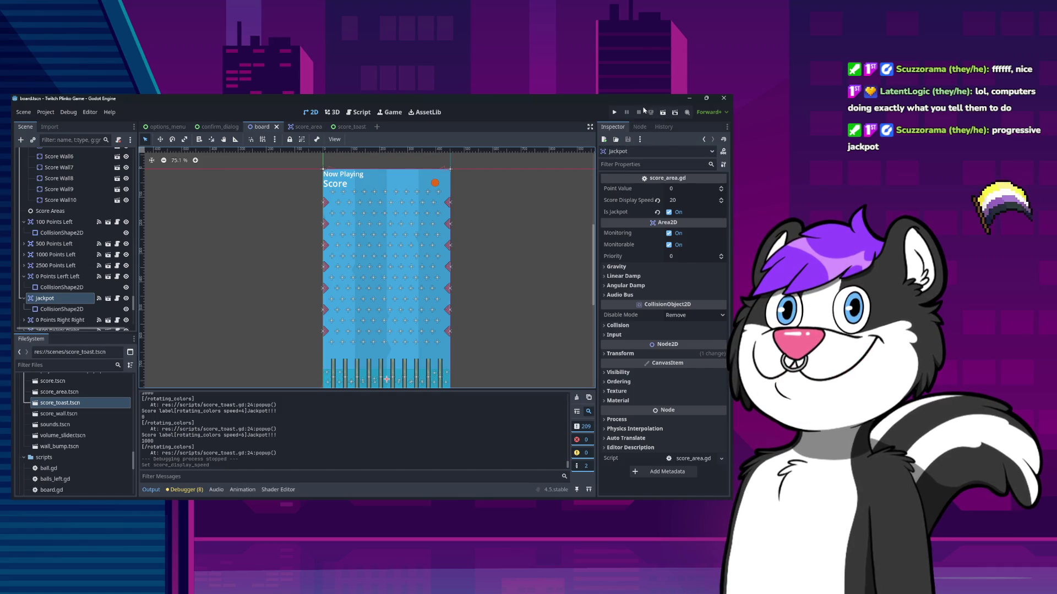
Run the Plinko game to playtest the score changes, then stop it
click(614, 113)
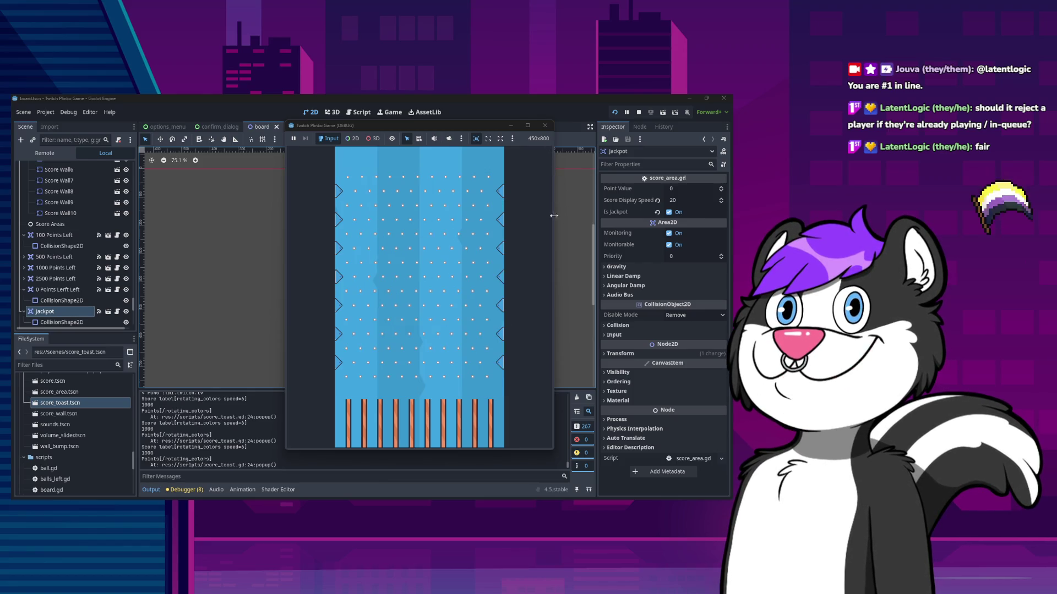
click(545, 125)
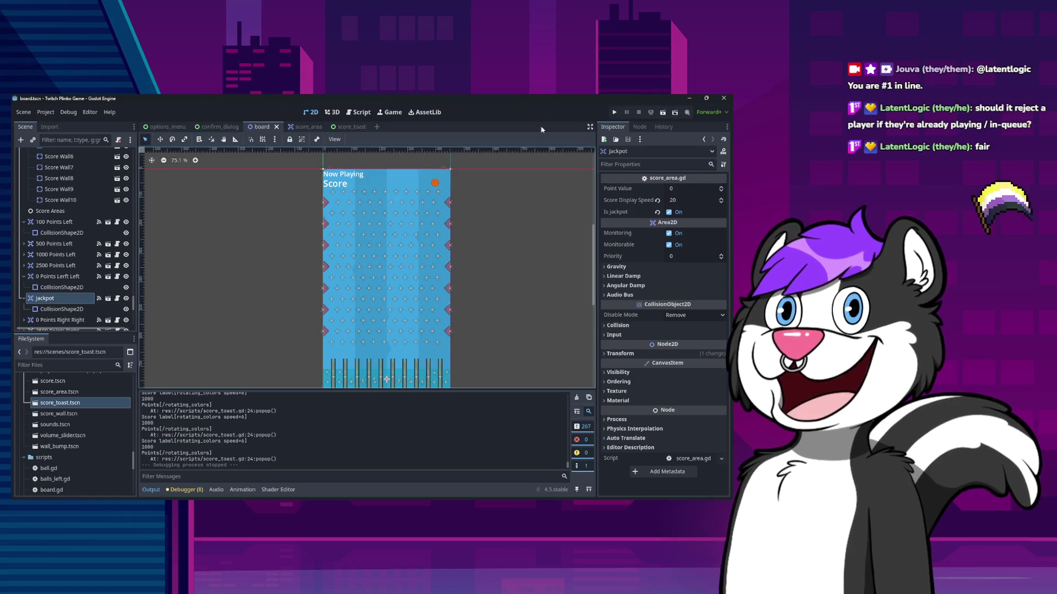